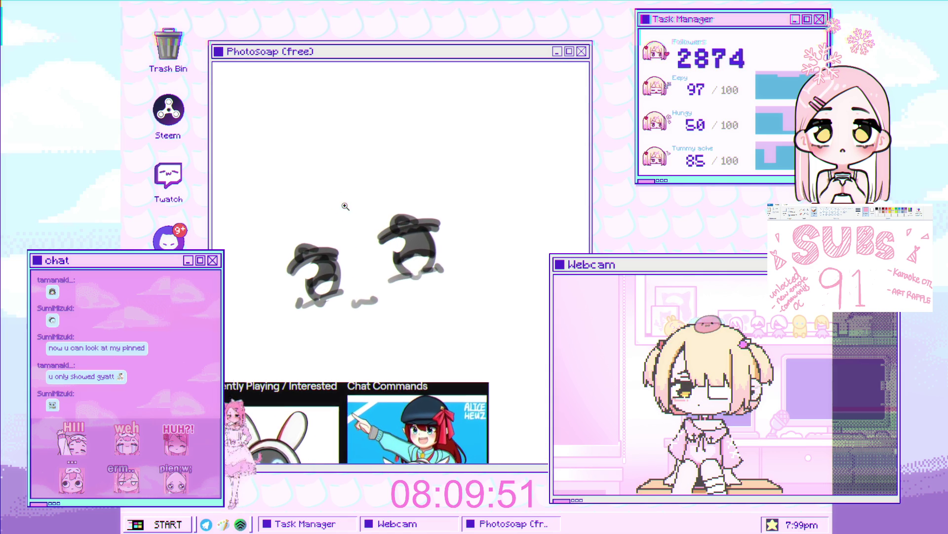
Step: Try short brow strokes above the left eye, undoing both attempts
left_click_drag(307, 163, 337, 243)
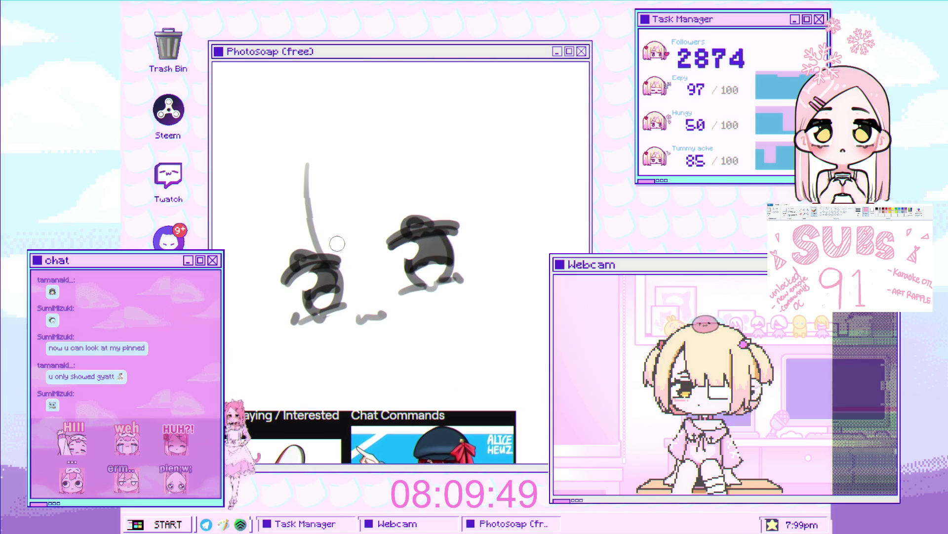
key("ctrl+z")
left_click_drag(309, 147, 322, 224)
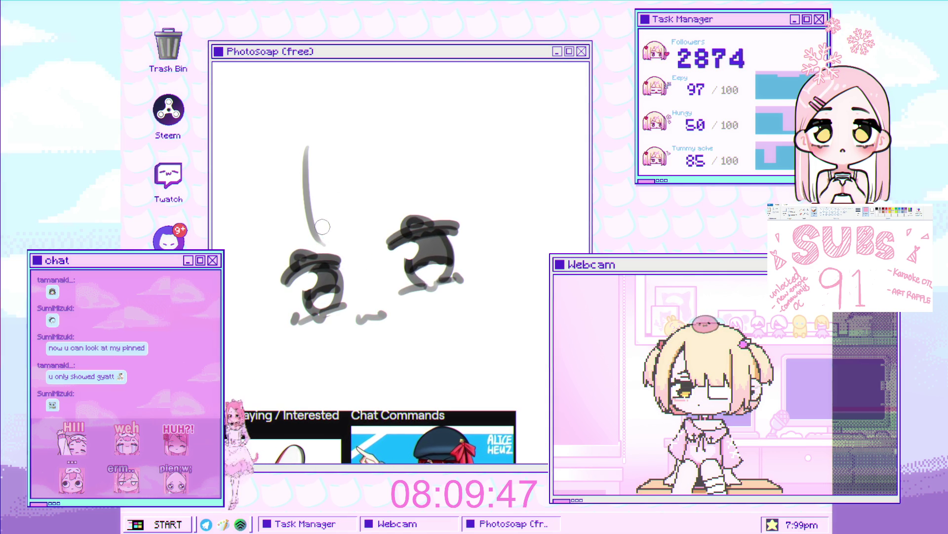
key("ctrl+z")
Step: Zoom in on the eyes and pan the view to frame them
left_click(321, 226)
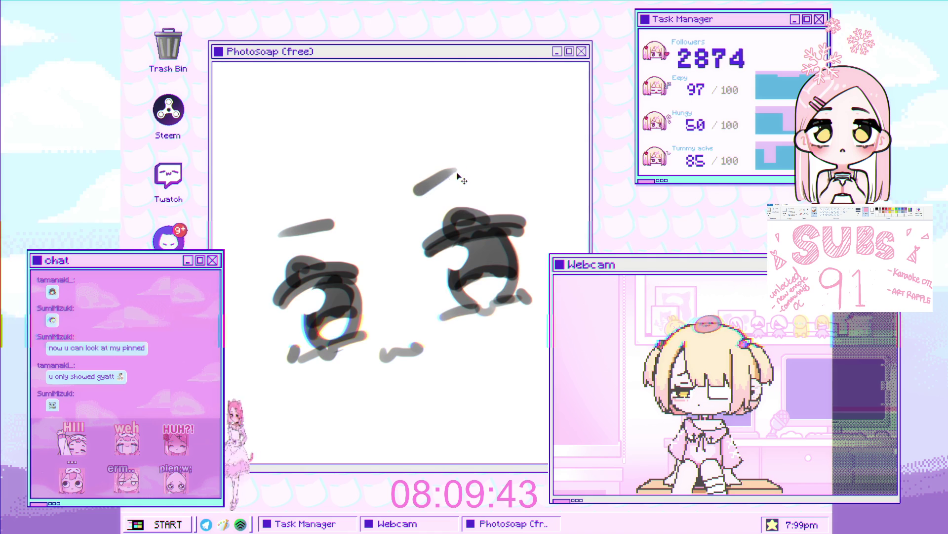
scroll(462, 169, "down", 3)
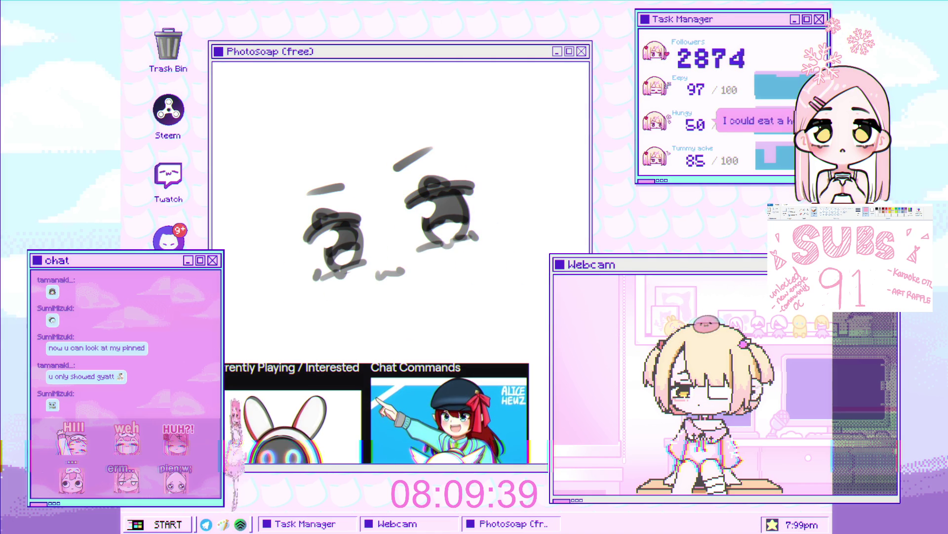
left_click_drag(523, 318, 455, 313)
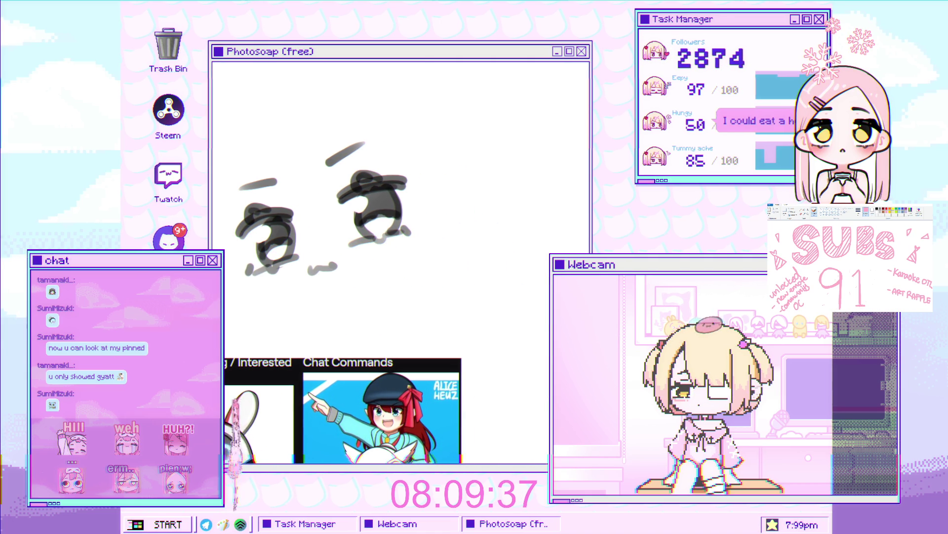
scroll(318, 250, "down", 3)
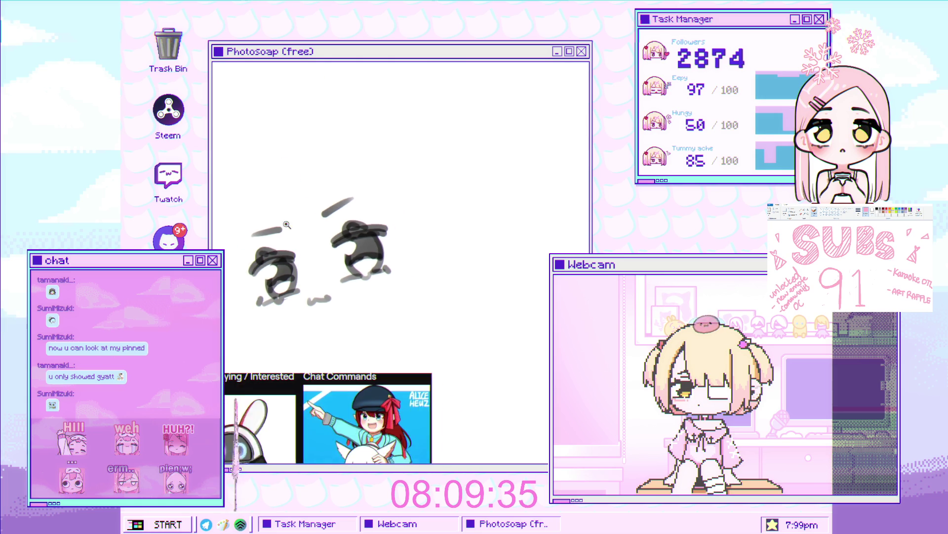
scroll(318, 250, "up", 2)
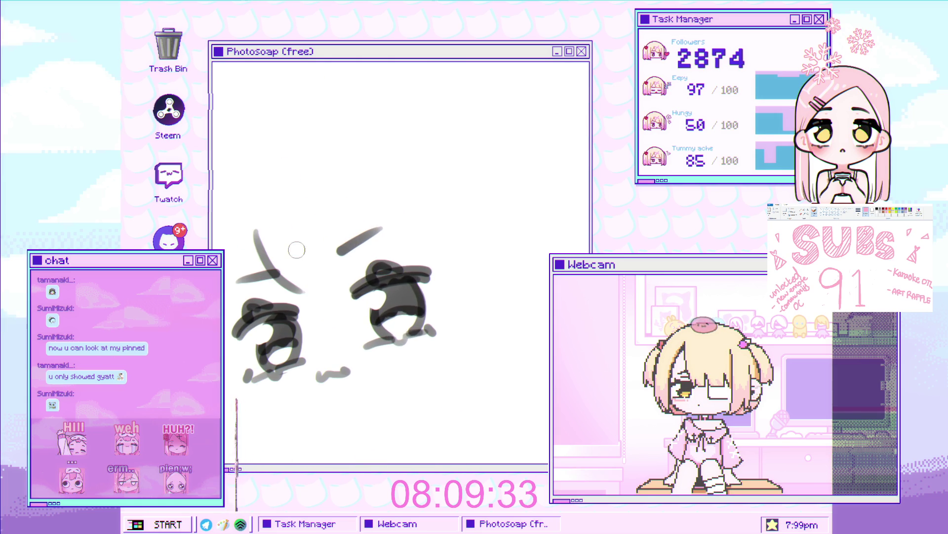
scroll(308, 234, "up", 1)
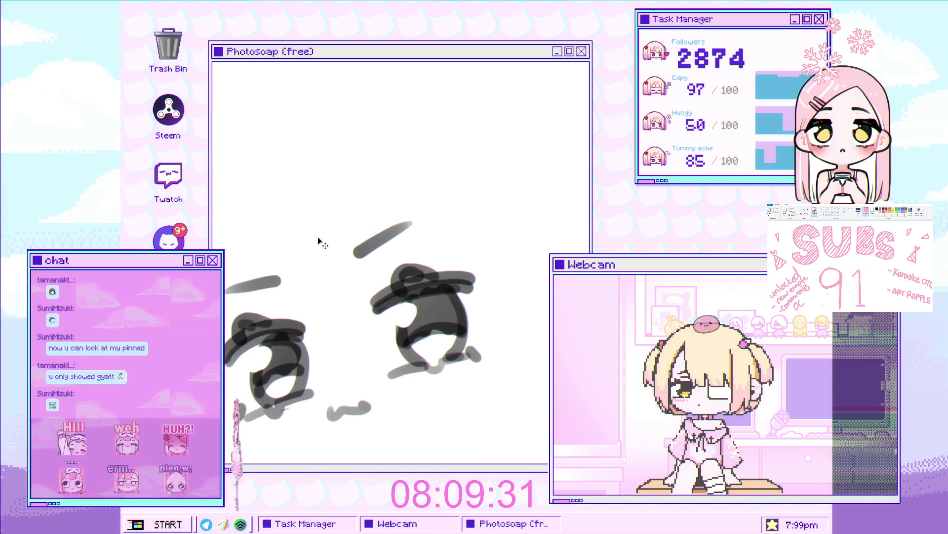
left_click_drag(312, 292, 330, 252)
scroll(330, 252, "down", 1)
scroll(316, 279, "up", 1)
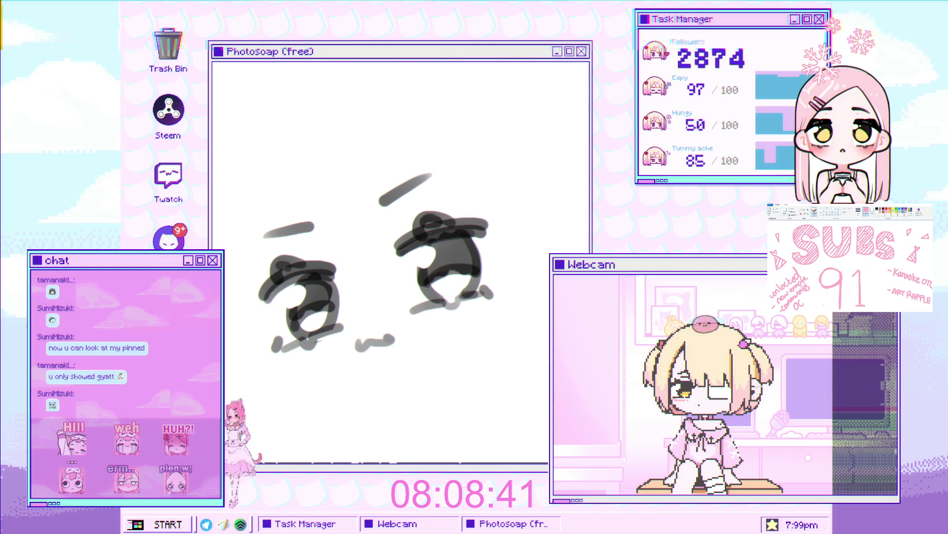
Step: Sketch a curve beside the left eye and a long stroke rising to a peak above the eyes
left_click_drag(353, 243, 311, 278)
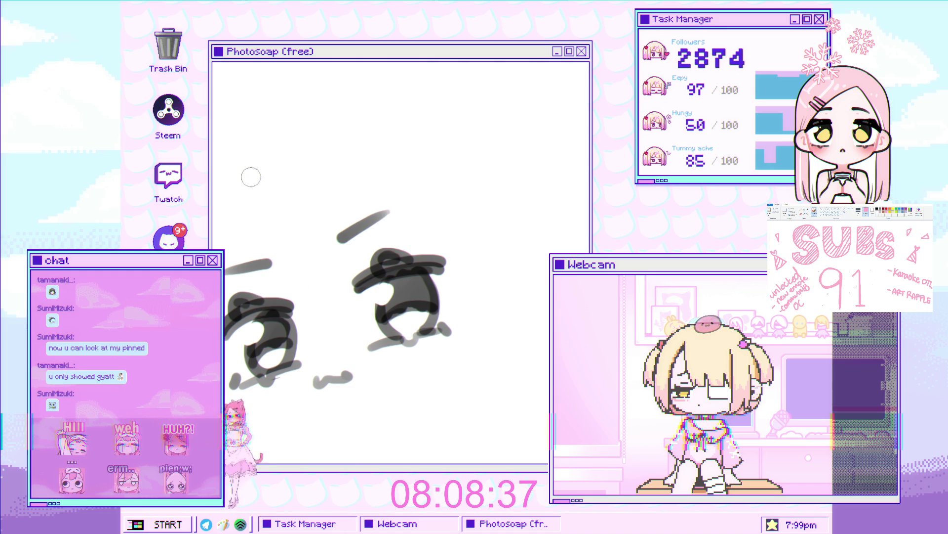
left_click_drag(248, 185, 269, 252)
key("ctrl+z")
mouse_move(242, 183)
left_mouse_down()
mouse_move(271, 284)
mouse_move(334, 271)
mouse_move(327, 273)
left_mouse_up()
left_click_drag(295, 173, 330, 286)
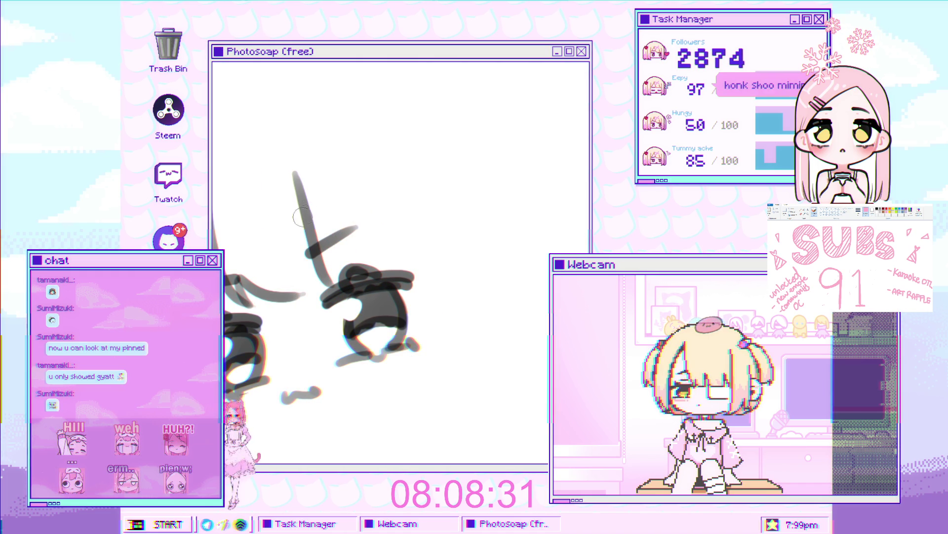
left_click_drag(314, 218, 290, 233)
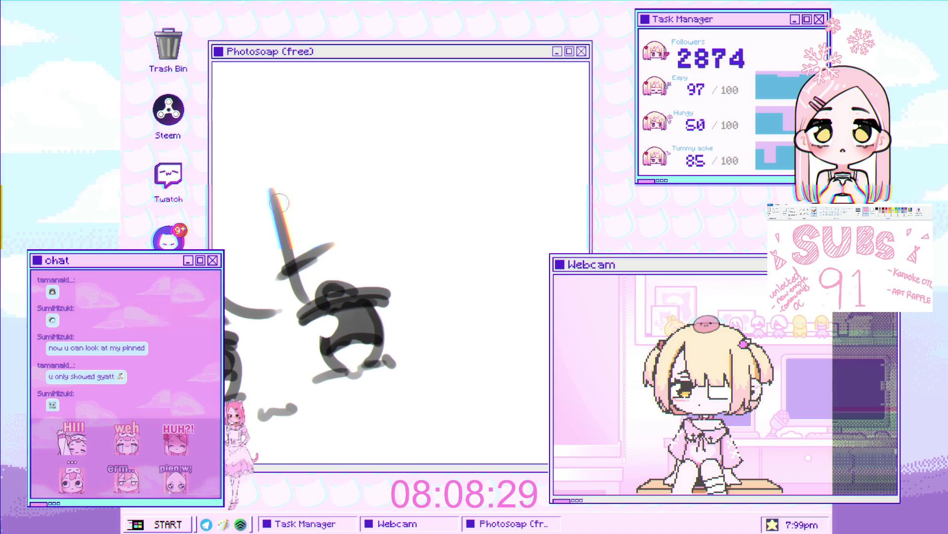
left_click_drag(272, 188, 361, 269)
Step: Redraw the curve descending right from the peak and retry the down-left strand
key("ctrl+z")
left_click_drag(273, 187, 380, 279)
left_click_drag(284, 254, 361, 173)
key("ctrl+z")
left_click_drag(348, 106, 447, 199)
left_click_drag(266, 138, 237, 284)
key("ctrl+z")
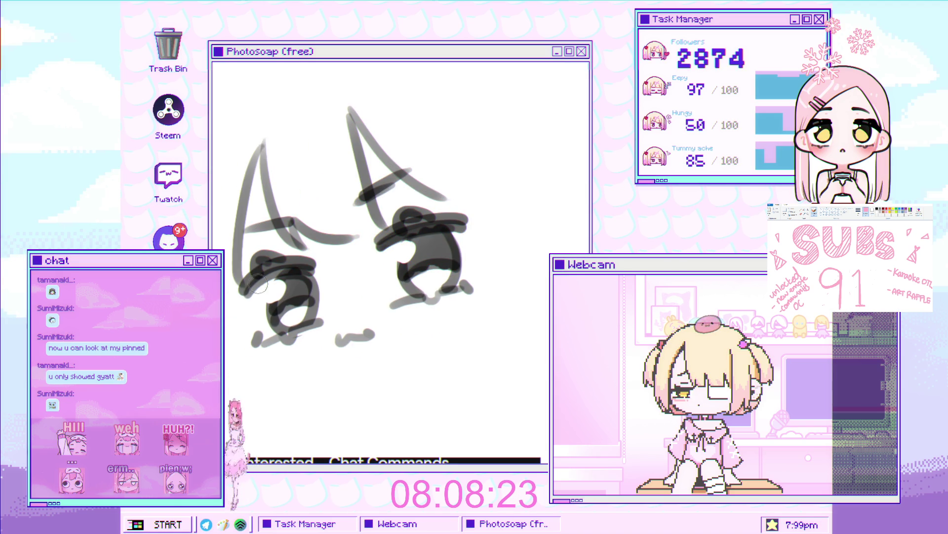
Step: Skew the right eye into a slightly larger, tilted shape with Free Transform
scroll(321, 193, "down", 3)
scroll(322, 194, "up", 4)
mouse_move(405, 237)
left_mouse_down()
mouse_move(303, 66)
mouse_move(320, 75)
left_mouse_up()
key("Return")
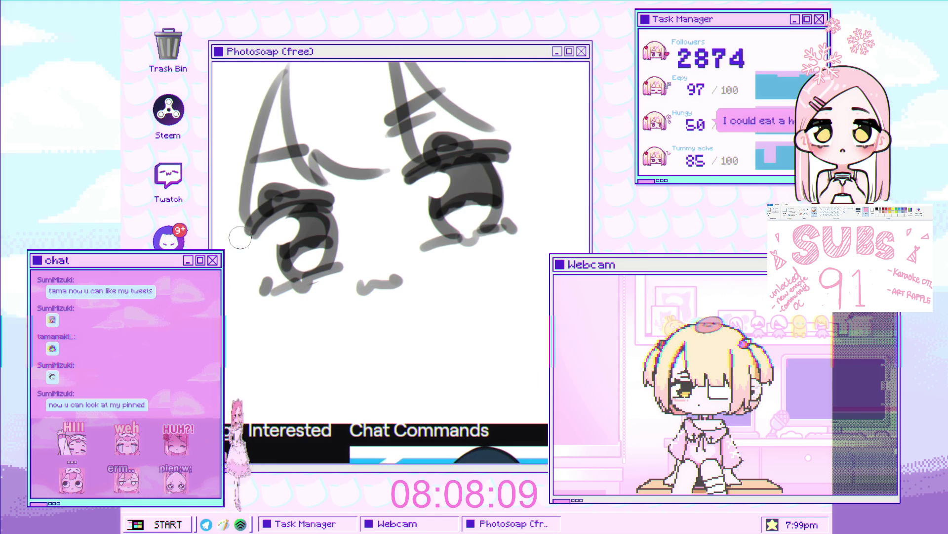
Step: Draw the cheek curve below the left eye, discarding a first stroke
left_click_drag(226, 220, 243, 246)
key("ctrl+z")
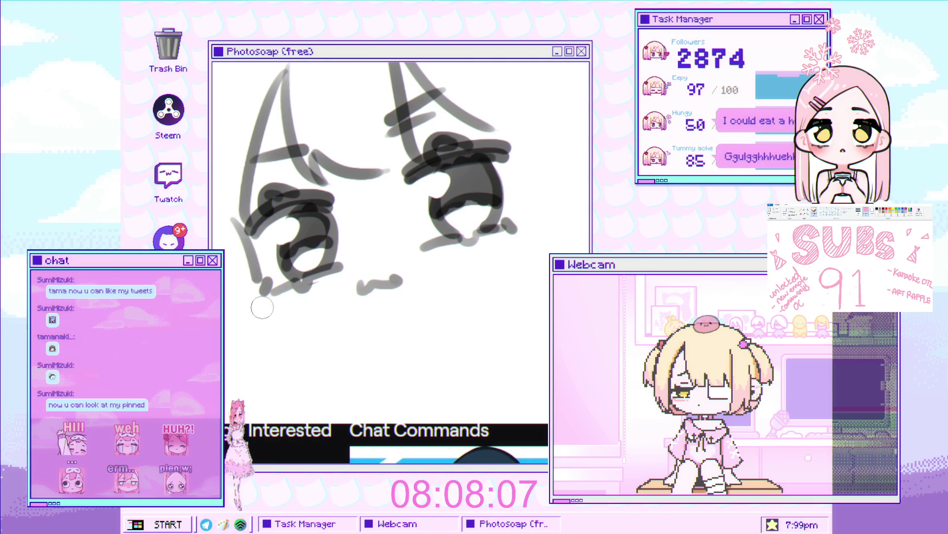
left_click_drag(269, 282, 321, 341)
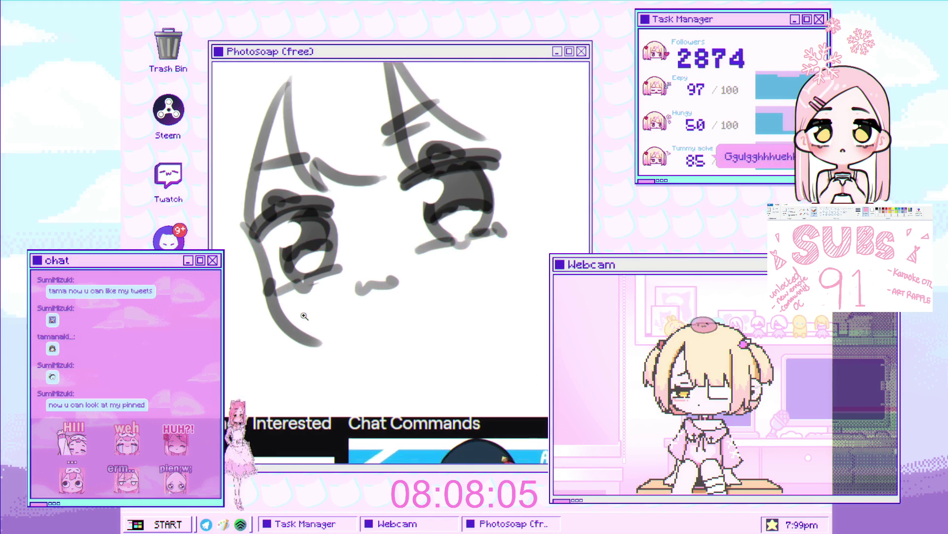
key("ctrl+minus")
left_click(275, 309)
Step: Draw the chin line curving right along the bottom of the face after several retries
left_click_drag(246, 328, 346, 330)
key("ctrl+z")
left_click_drag(242, 324, 341, 330)
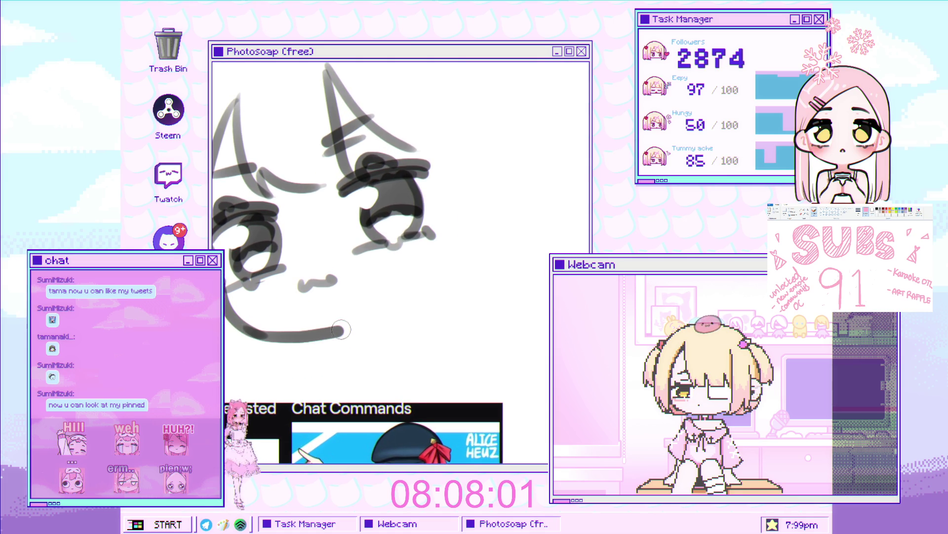
key("ctrl+z")
mouse_move(242, 321)
left_mouse_down()
mouse_move(295, 339)
mouse_move(341, 331)
left_mouse_up()
key("ctrl+z")
mouse_move(248, 327)
left_mouse_down()
mouse_move(333, 336)
mouse_move(351, 348)
mouse_move(356, 333)
mouse_move(346, 349)
left_mouse_up()
Step: Zoom out and pan to review the chin line and its hooked end
key("ctrl+z")
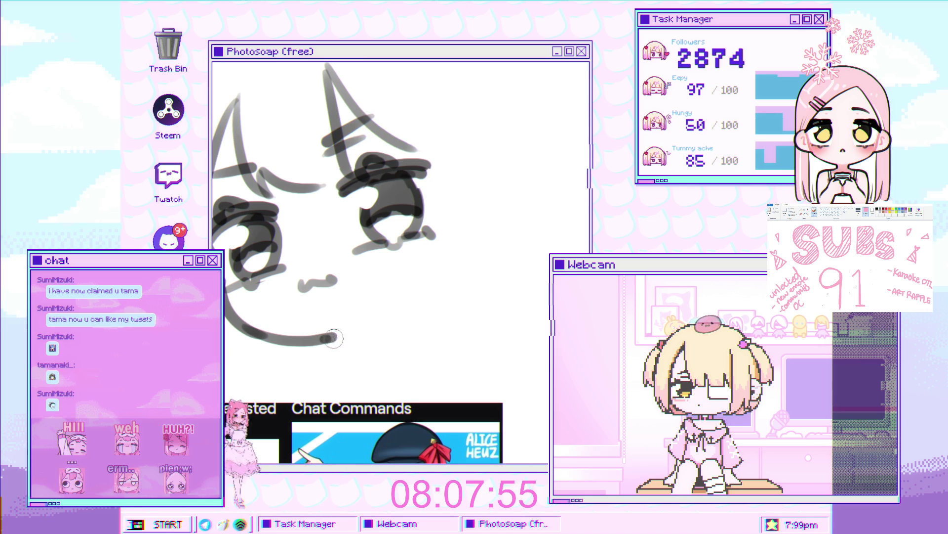
scroll(346, 340, "down", 1)
scroll(346, 341, "down", 1)
scroll(343, 301, "up", 3)
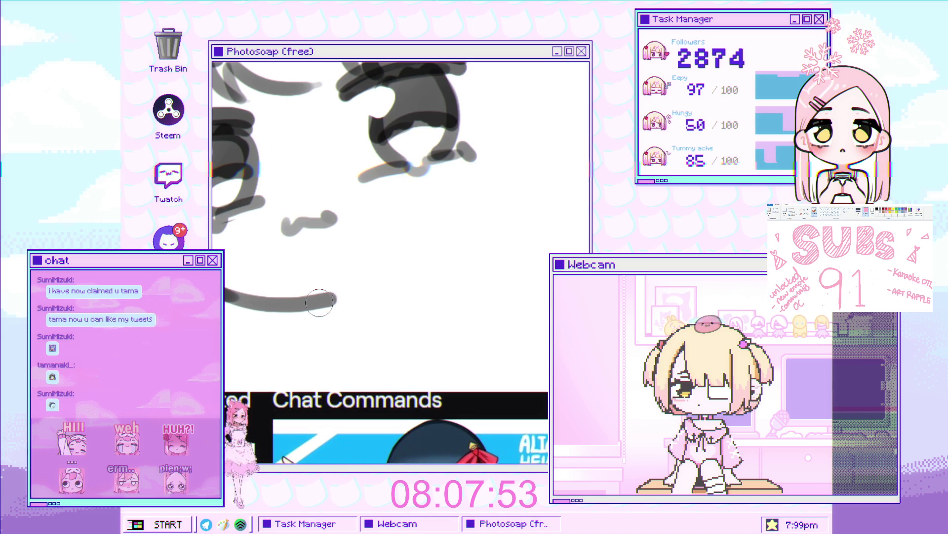
left_click_drag(319, 301, 364, 271)
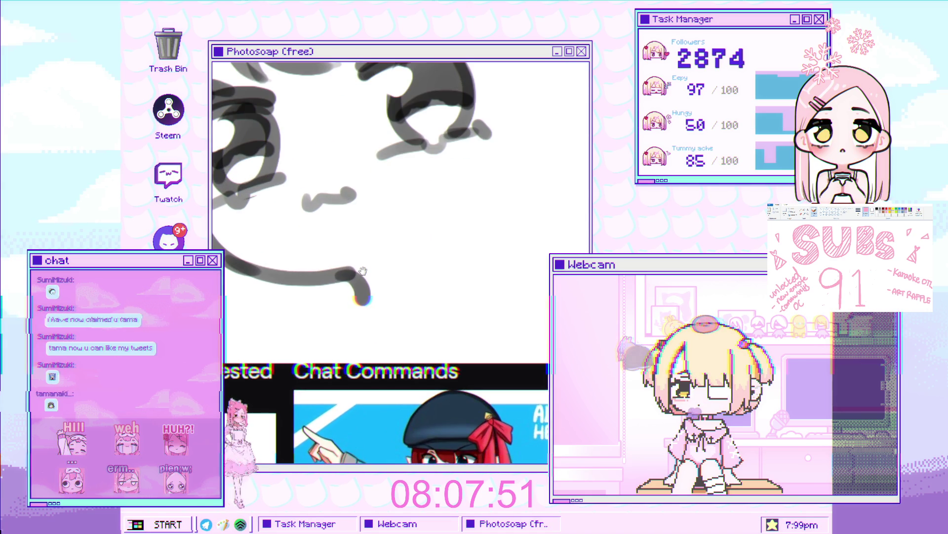
scroll(377, 276, "up", 2)
scroll(360, 286, "down", 2)
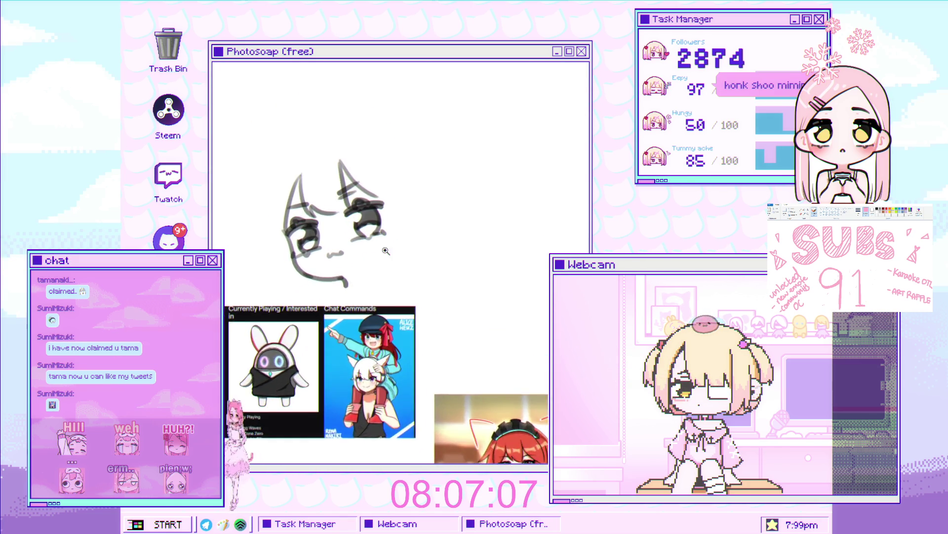
Step: Draw a small mouth below the eyes with a curved stroke beneath it
left_click_drag(324, 258, 341, 264)
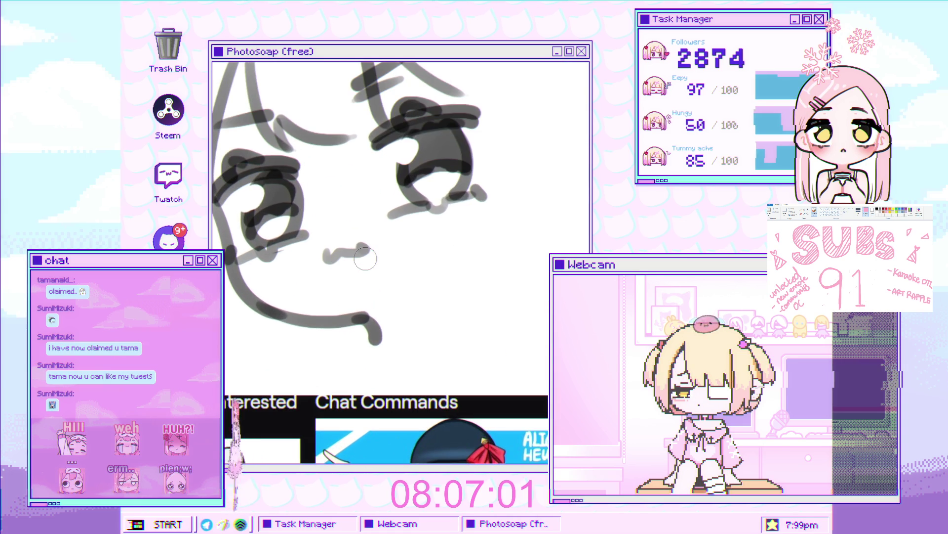
left_click_drag(364, 252, 349, 276)
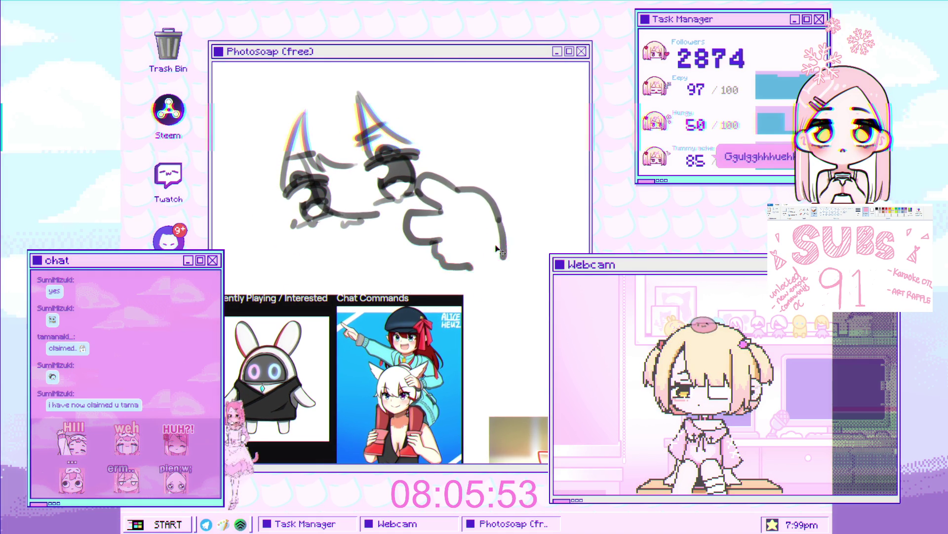
Step: Nudge the selected hand up and right and shrink it slightly
left_click_drag(486, 249, 483, 257)
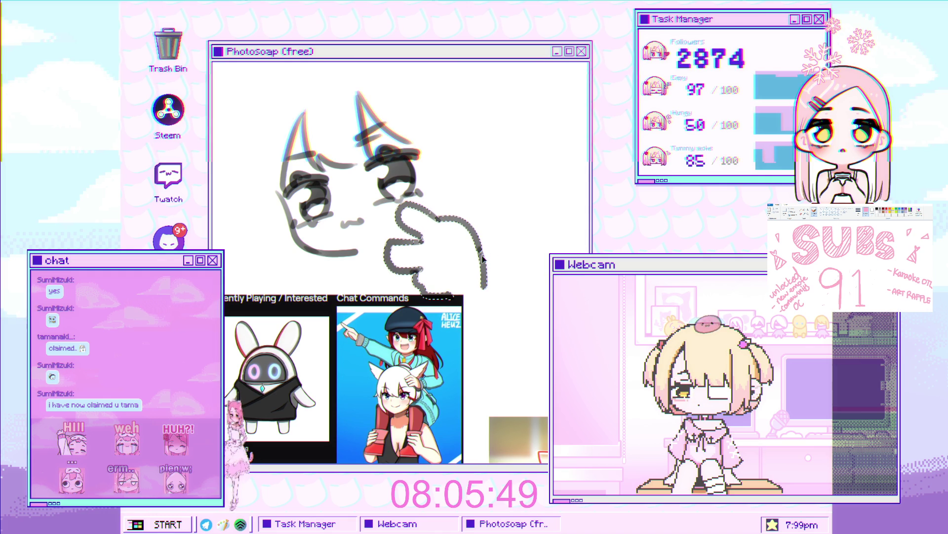
key("ctrl+t")
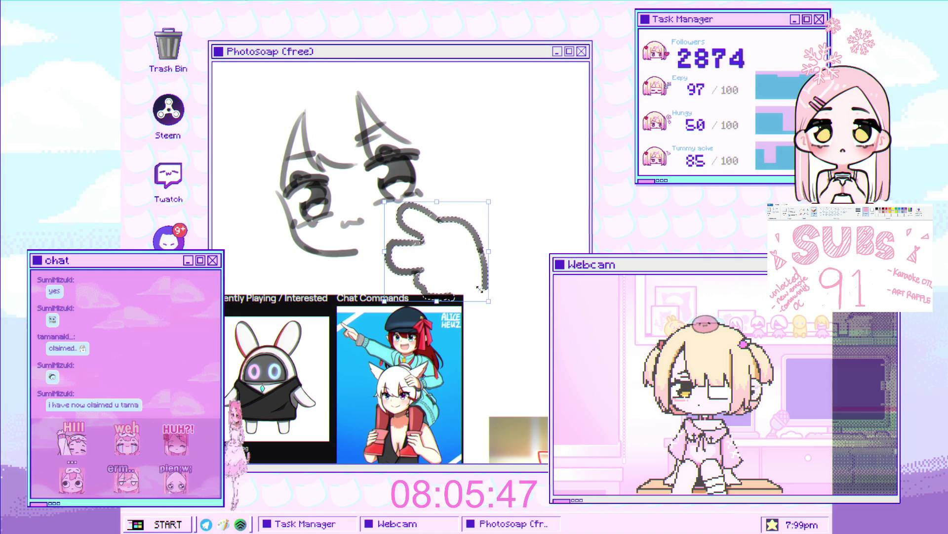
left_click_drag(479, 288, 458, 268)
key("Return")
Step: Zoom in twice on the sketch and pan across it
left_click(424, 239)
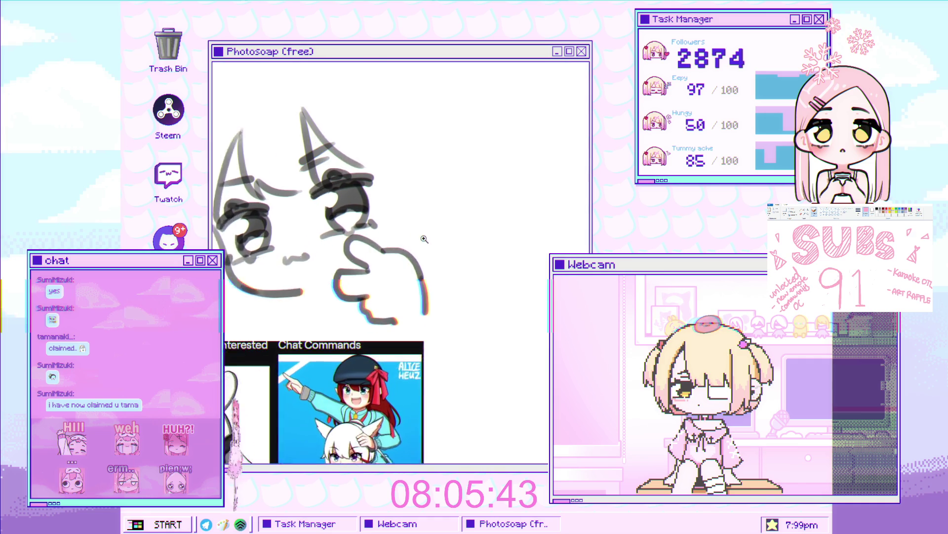
left_click(424, 239)
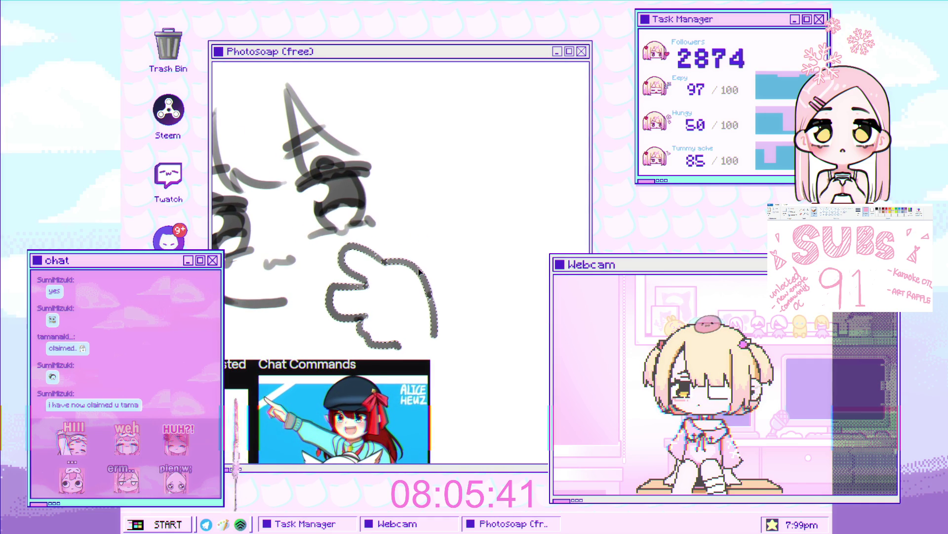
scroll(423, 265, "down", 2)
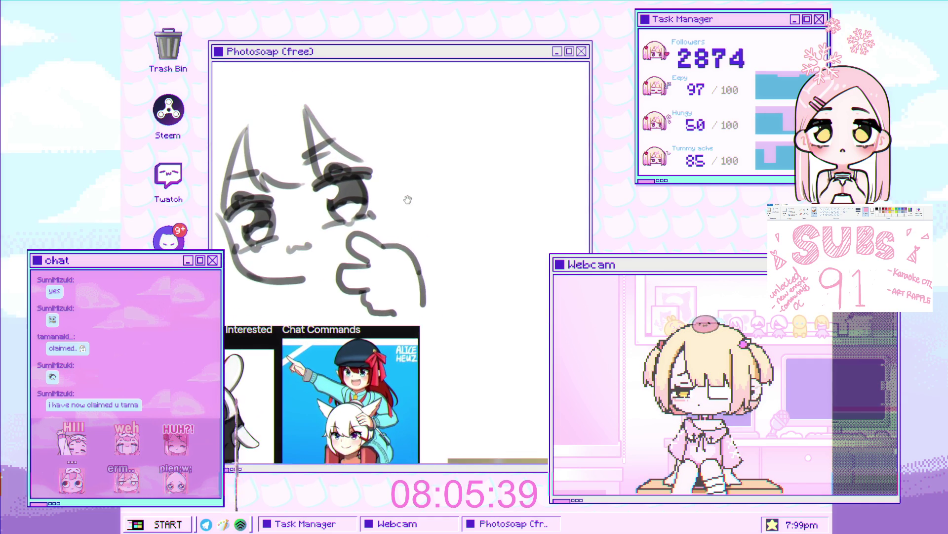
mouse_move(296, 170)
left_mouse_down()
mouse_move(281, 202)
mouse_move(376, 227)
left_mouse_up()
scroll(321, 210, "down", 1)
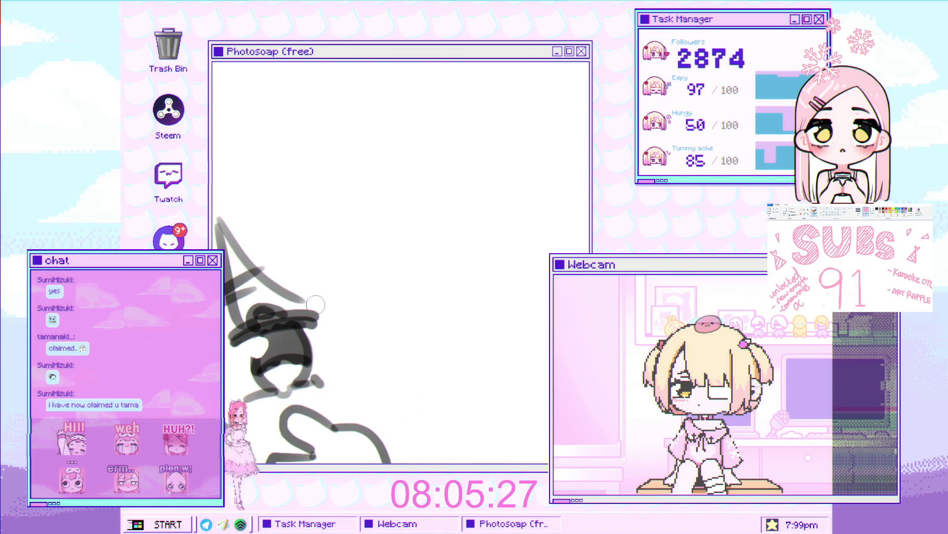
Step: Replace the last ear stroke with an ear line extending down-right
key("ctrl+z")
left_click_drag(265, 251, 355, 321)
left_click_drag(338, 246, 423, 163)
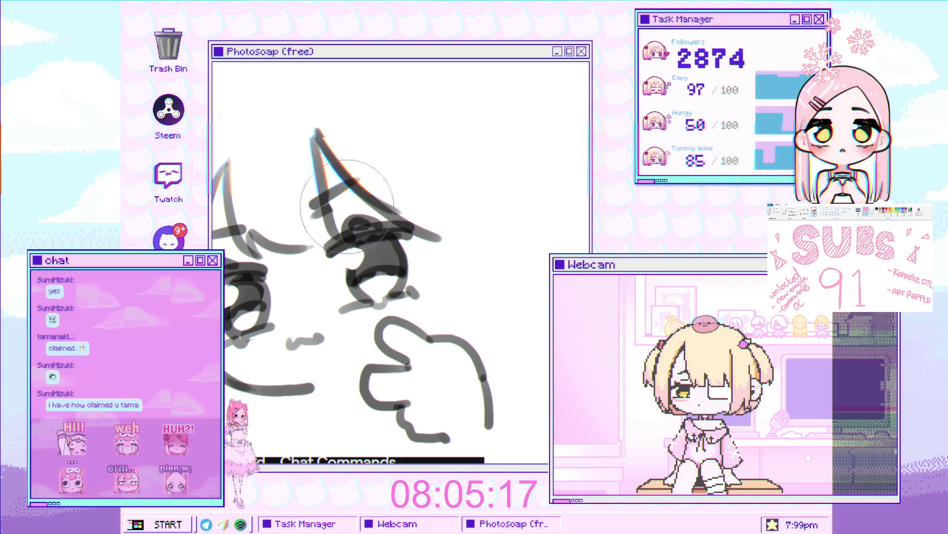
Step: With a smaller brush, redraw the long curve along the hand's right side, then open giftuber_base
key("bracketleft")
key("bracketleft")
key("bracketleft")
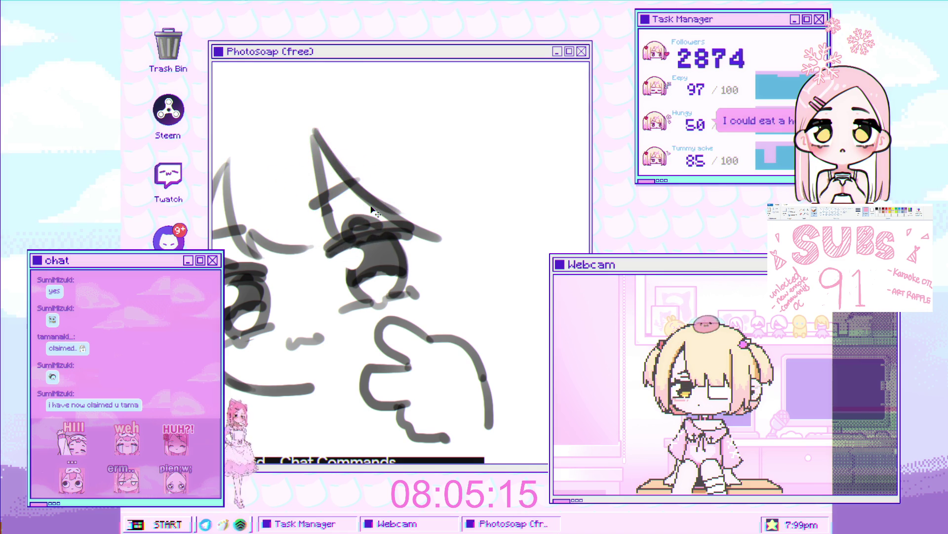
scroll(421, 208, "down", 3)
left_click_drag(386, 142, 417, 249)
key("ctrl+z")
key("ctrl+z")
mouse_move(374, 150)
left_mouse_down()
mouse_move(412, 251)
mouse_move(406, 197)
mouse_move(373, 233)
left_mouse_up()
scroll(406, 197, "down", 2)
scroll(380, 212, "up", 1)
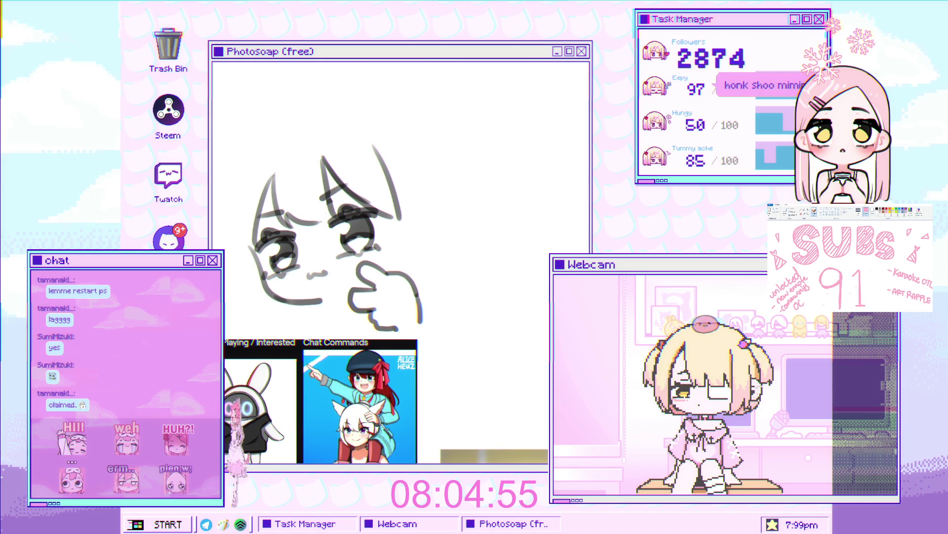
left_click(547, 125)
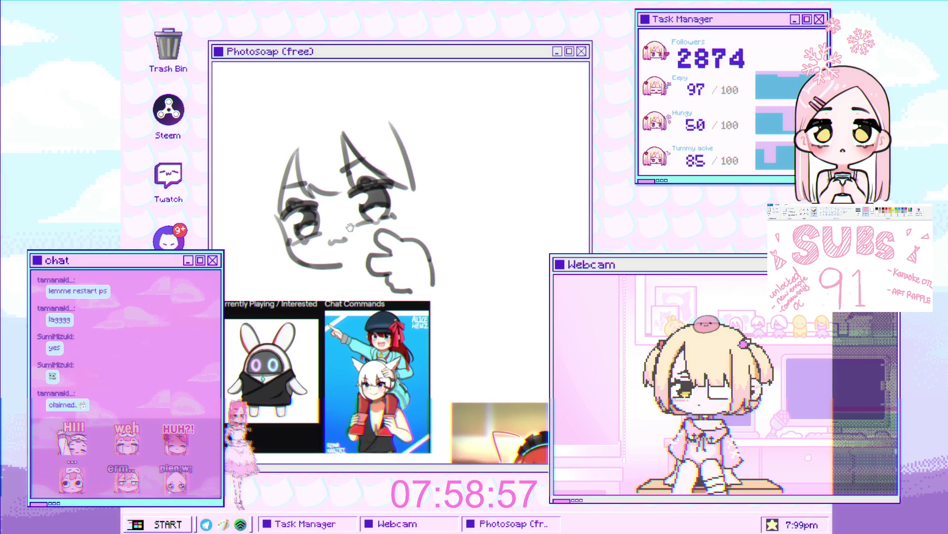
Step: Zoom in on the face sketch to check the gray strokes
left_click(229, 217)
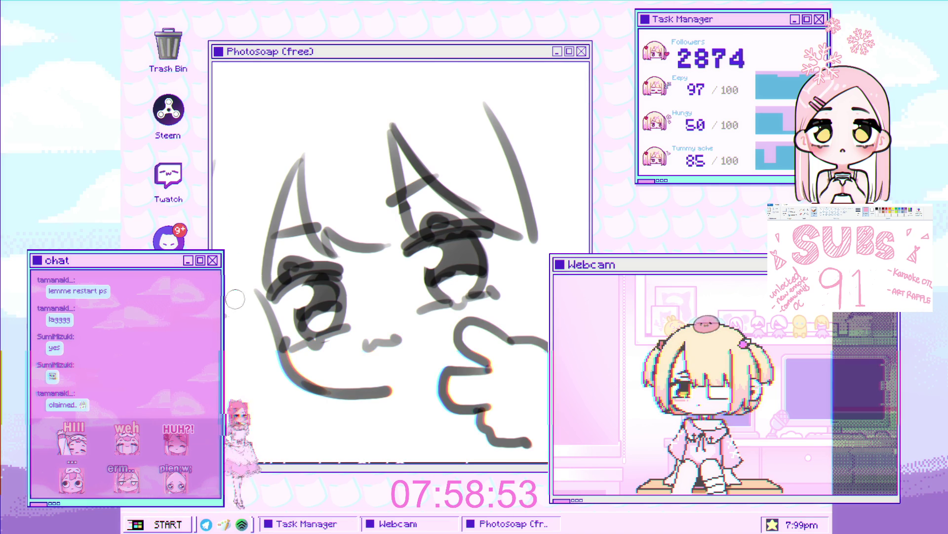
scroll(359, 143, "down", 3)
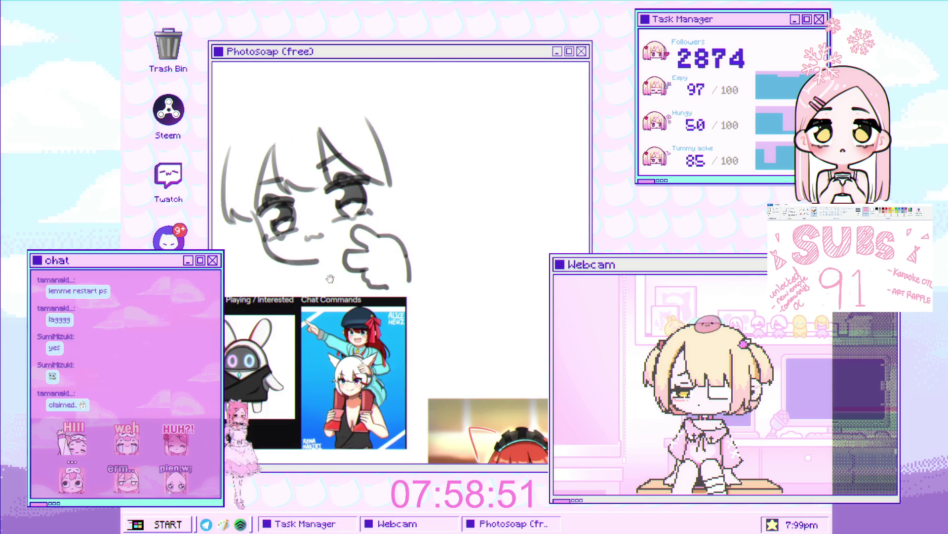
Step: Lasso the upper ear strokes and skew them so they tilt lower over the face
scroll(363, 242, "up", 3)
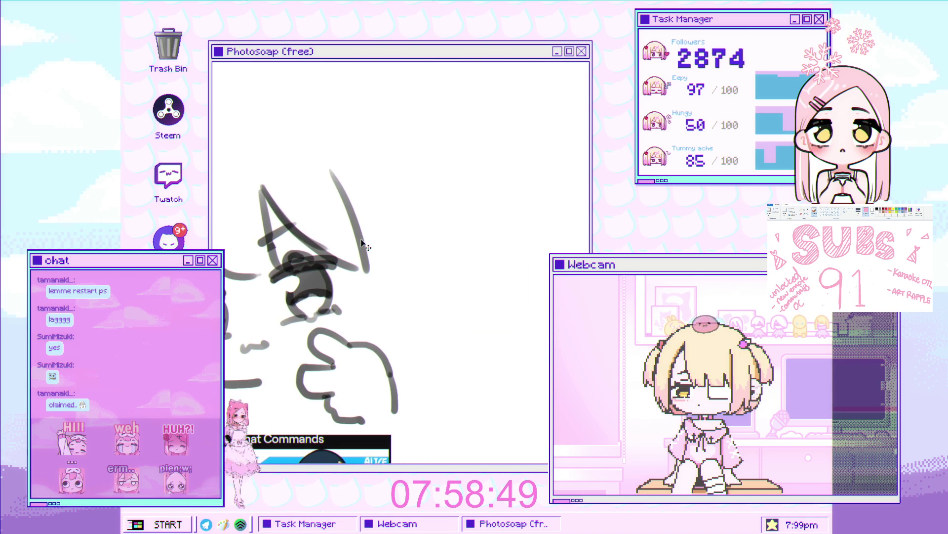
left_click(342, 268)
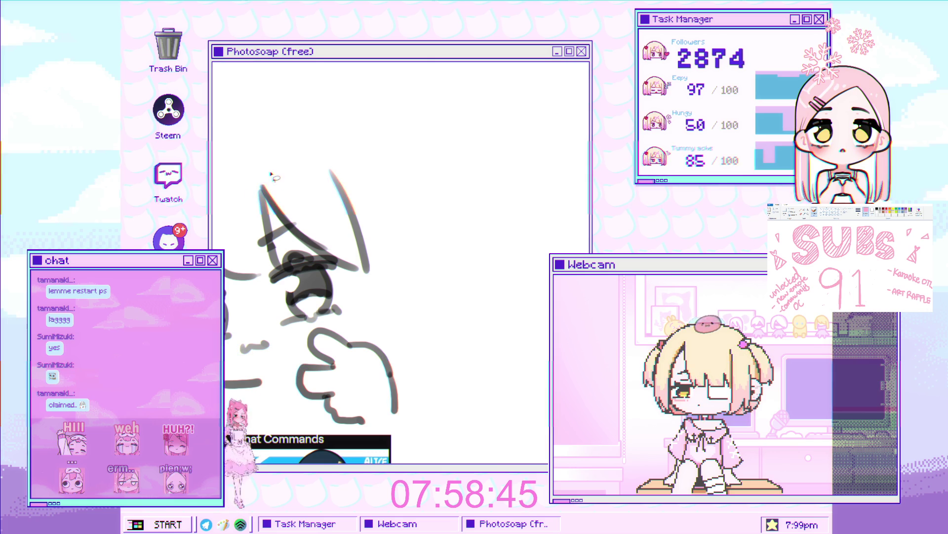
mouse_move(279, 228)
left_mouse_down()
mouse_move(318, 271)
mouse_move(400, 252)
left_mouse_up()
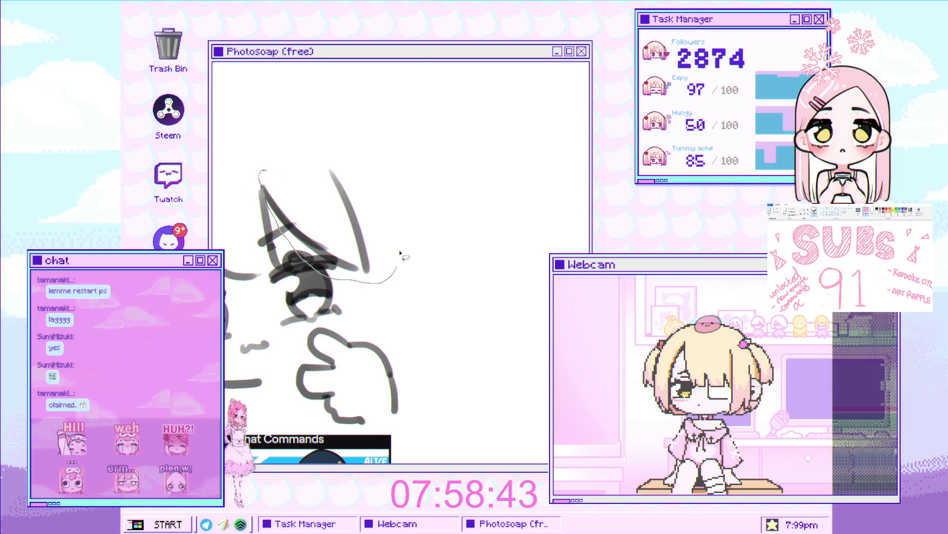
left_click_drag(300, 158, 301, 157)
key("ctrl+t")
left_click_drag(341, 287, 357, 277)
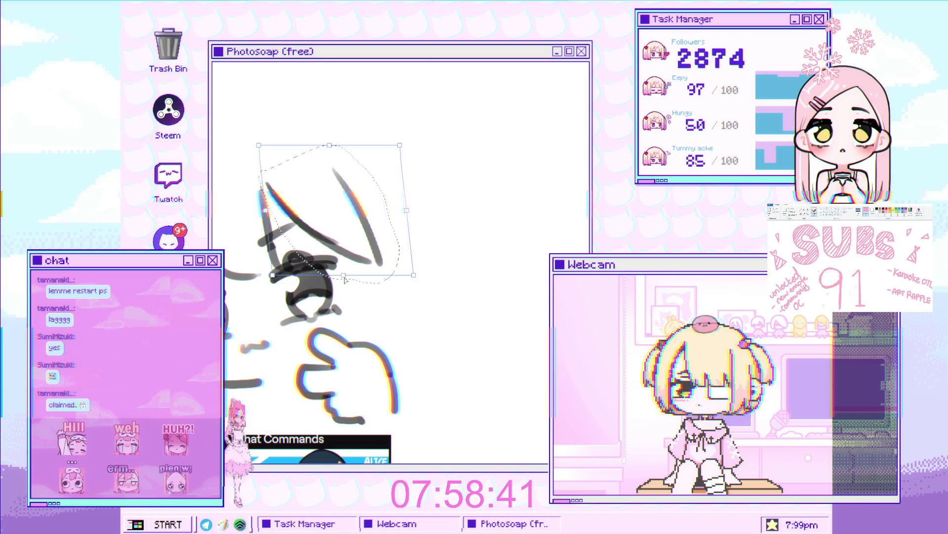
left_click_drag(269, 213, 257, 222)
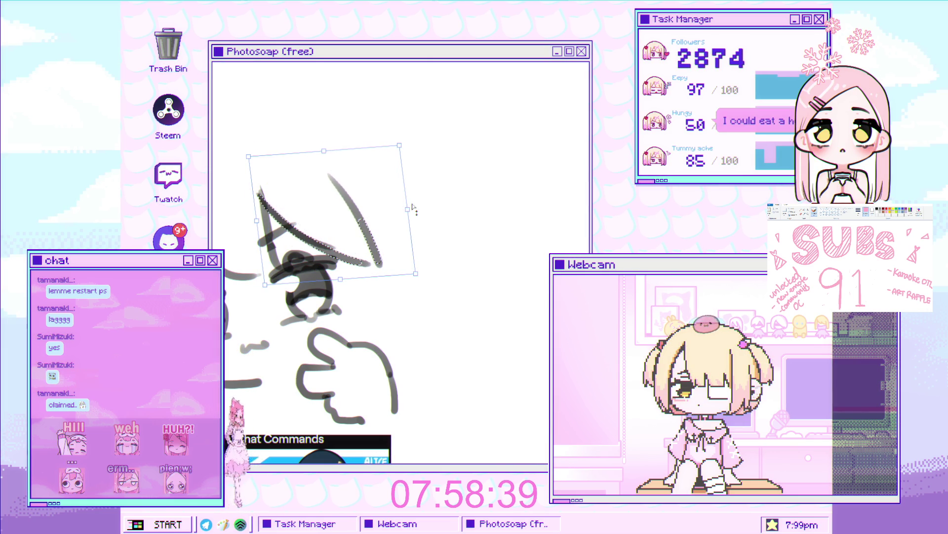
left_click_drag(414, 208, 408, 196)
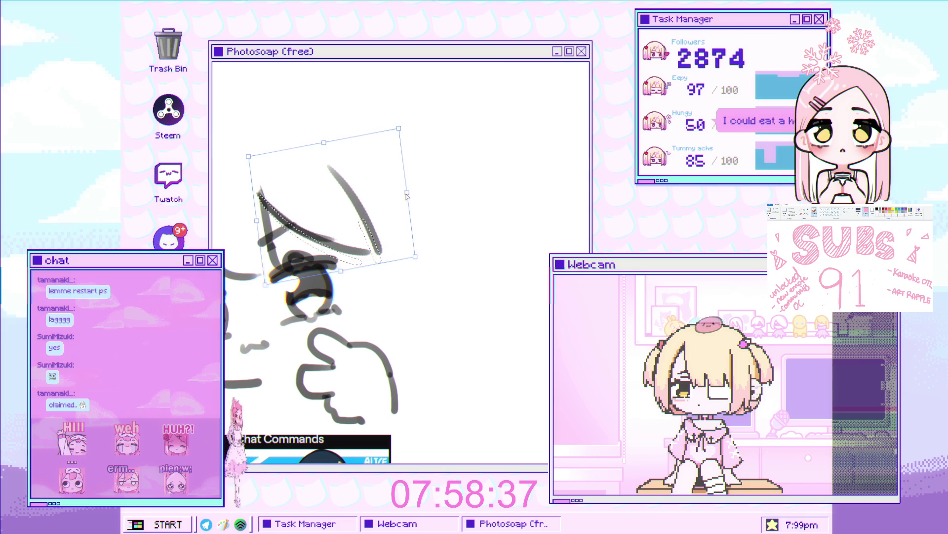
scroll(407, 196, "down", 2)
key("Return")
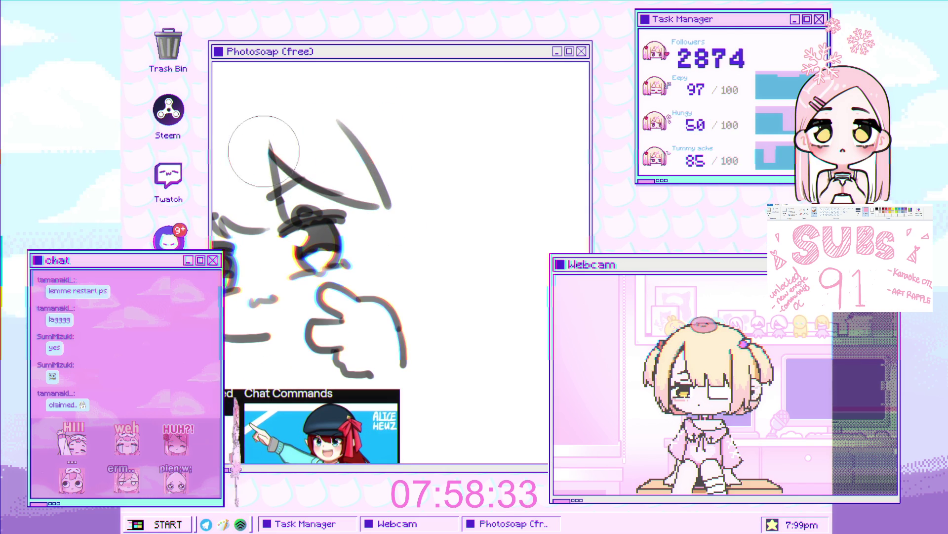
Step: Redraw the hooked line near the hand
scroll(287, 197, "down", 2)
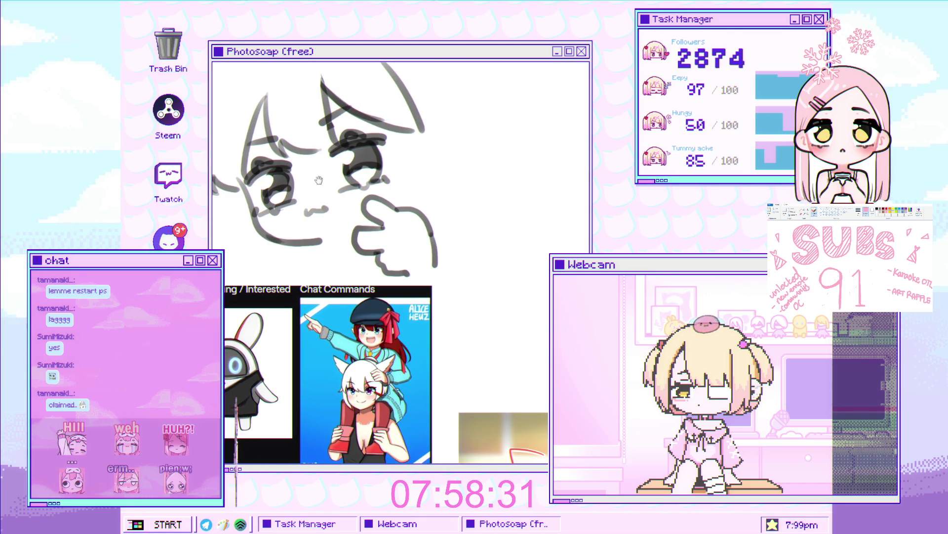
scroll(310, 216, "up", 2)
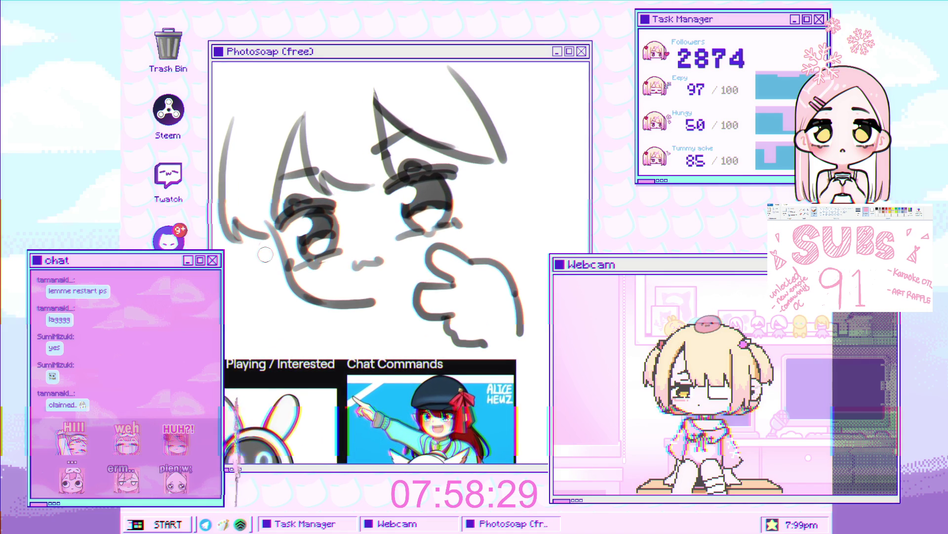
scroll(265, 254, "down", 2)
scroll(257, 271, "up", 2)
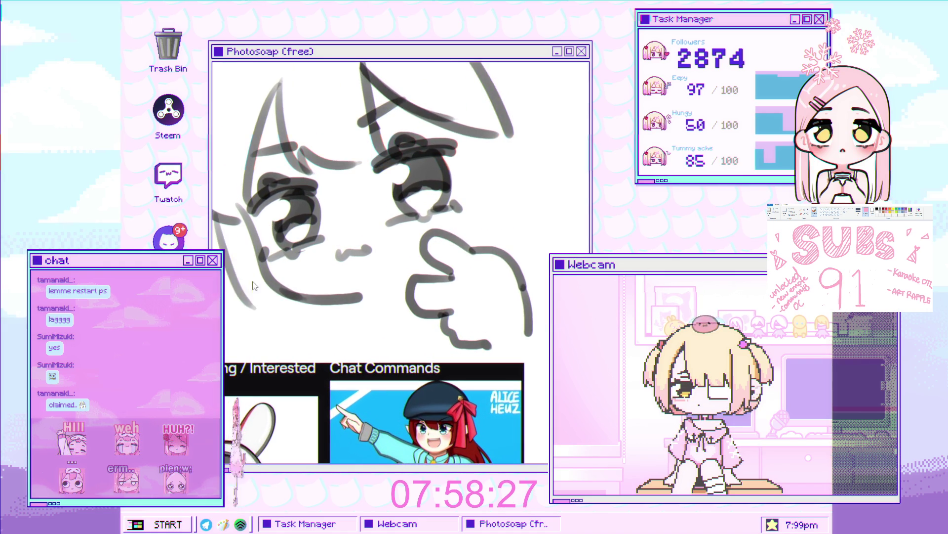
key("ctrl+z")
mouse_move(245, 299)
left_mouse_down()
mouse_move(253, 327)
mouse_move(276, 300)
left_mouse_up()
Step: Draw a vertical hair line and a longer curved strand beside the right eye
scroll(298, 305, "down", 4)
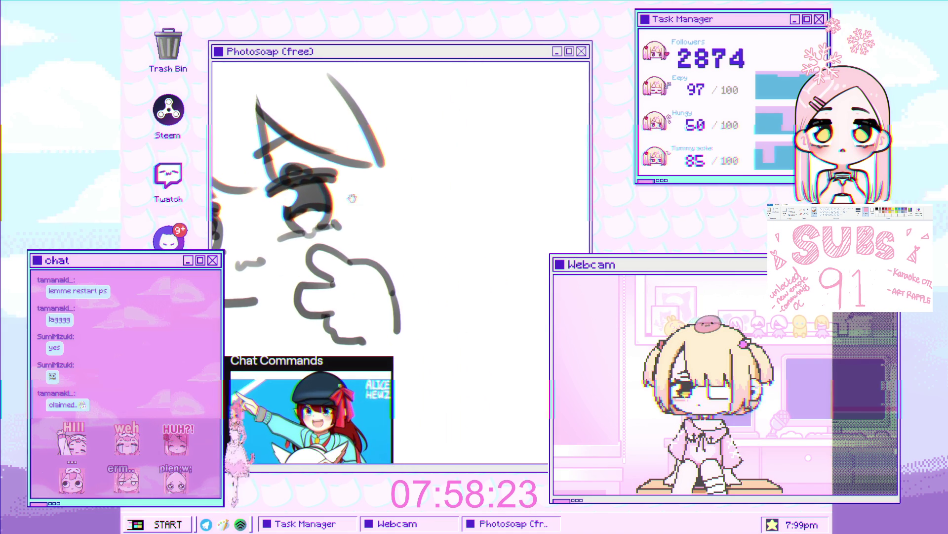
scroll(357, 189, "up", 3)
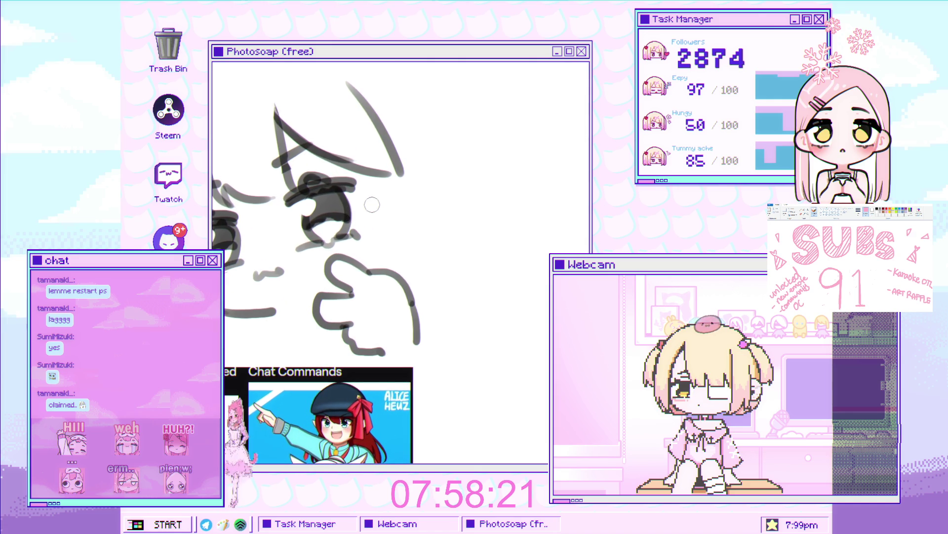
left_click_drag(365, 169, 368, 242)
mouse_move(403, 142)
left_mouse_down()
mouse_move(419, 241)
mouse_move(421, 196)
mouse_move(418, 252)
left_mouse_up()
key("ctrl+z")
key("ctrl+z")
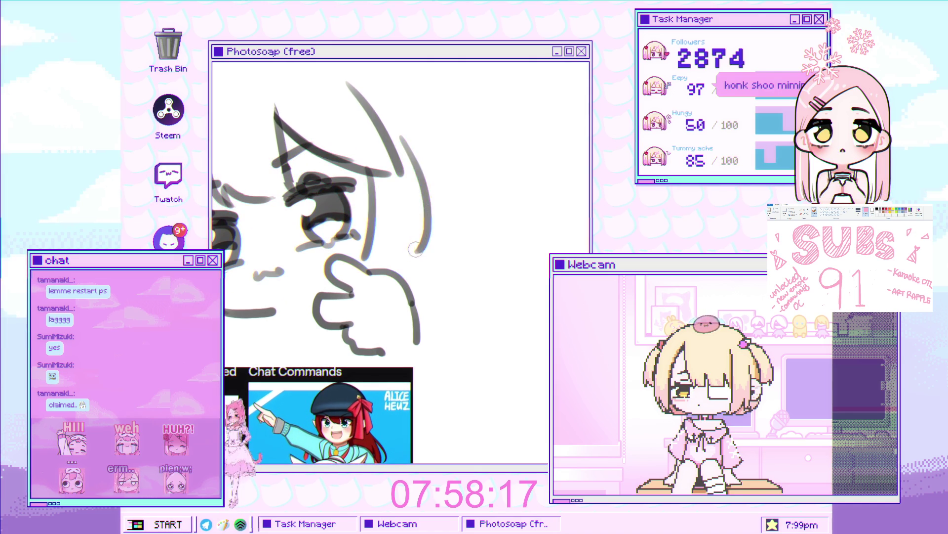
key("ctrl+z")
left_click_drag(408, 138, 420, 267)
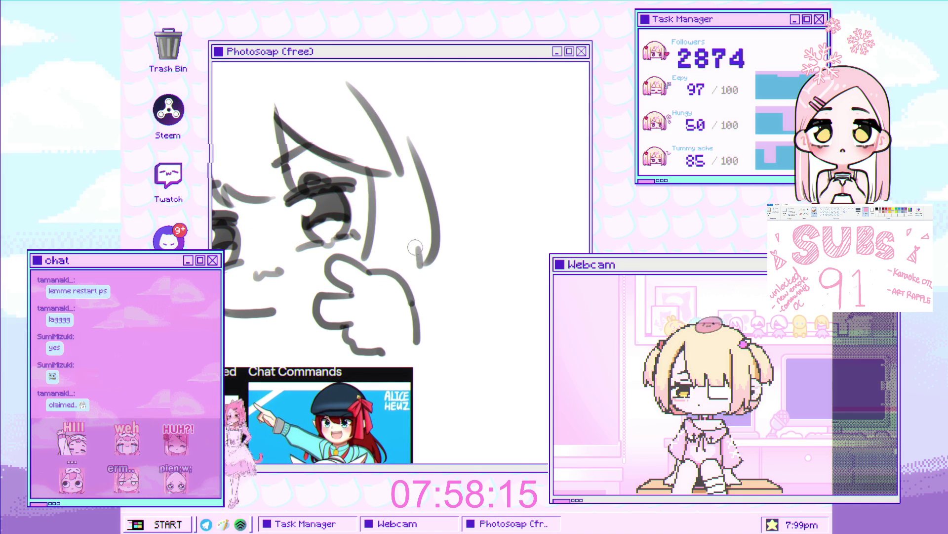
Step: Recentre and zoom in on the face, then draw a curved hair stroke at upper right
scroll(403, 266, "down", 2)
scroll(327, 227, "down", 1)
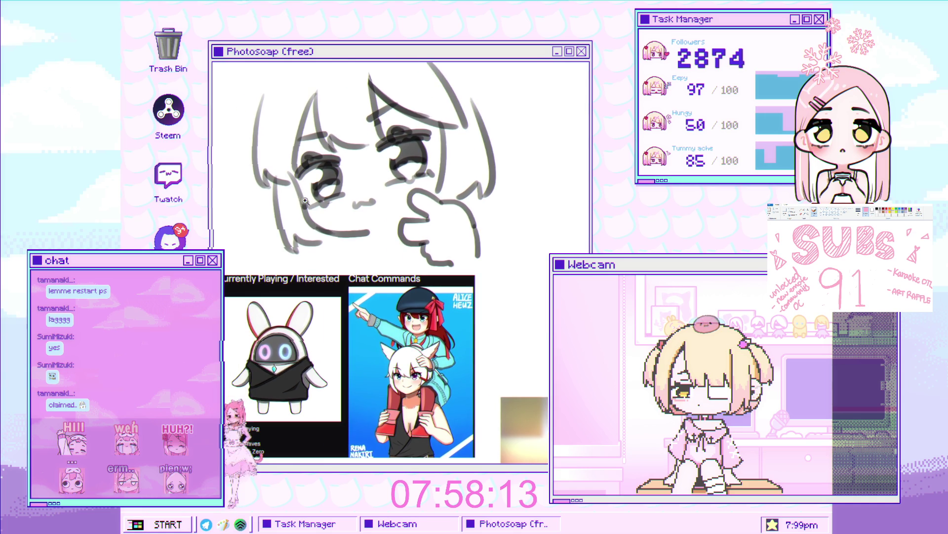
left_click_drag(311, 228, 327, 228)
scroll(364, 180, "up", 2)
left_click_drag(365, 179, 291, 265)
scroll(291, 265, "down", 2)
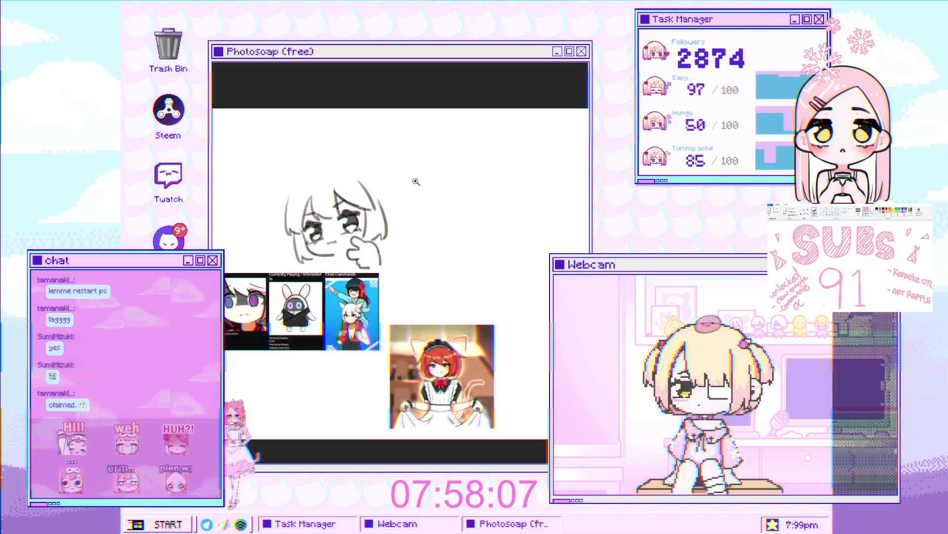
scroll(415, 179, "up", 3)
left_click_drag(393, 183, 424, 228)
key("ctrl+z")
left_click_drag(390, 166, 423, 221)
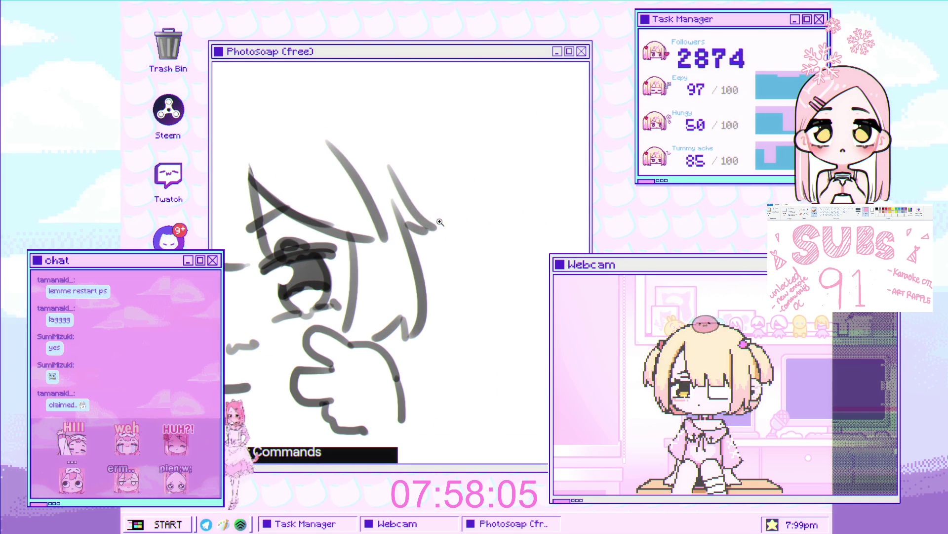
Step: Add a long hair stroke sweeping across the head
scroll(440, 223, "down", 2)
scroll(303, 226, "down", 2)
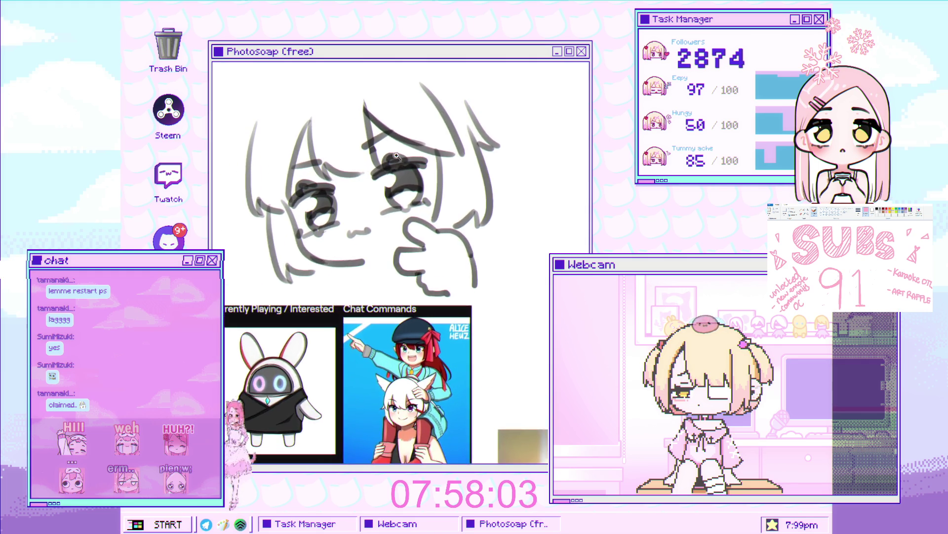
scroll(371, 223, "up", 1)
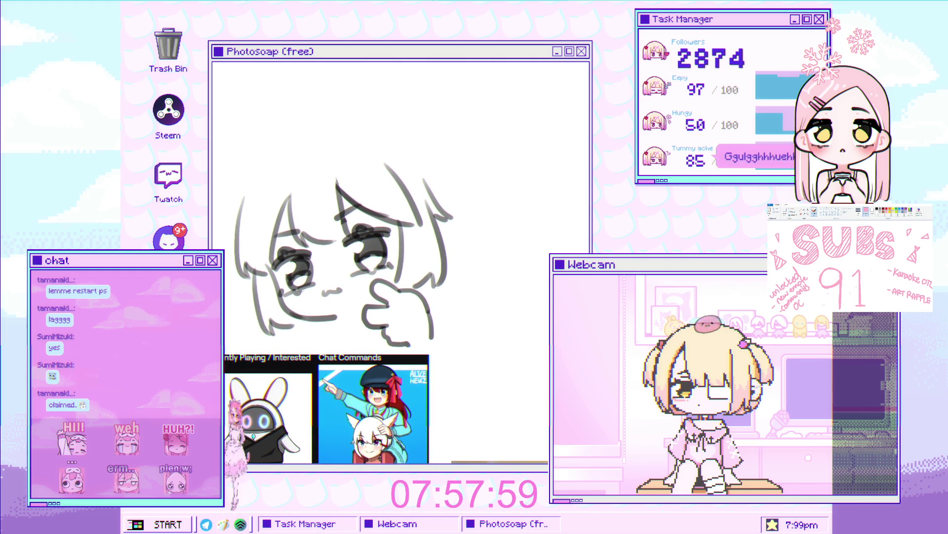
scroll(315, 194, "down", 1)
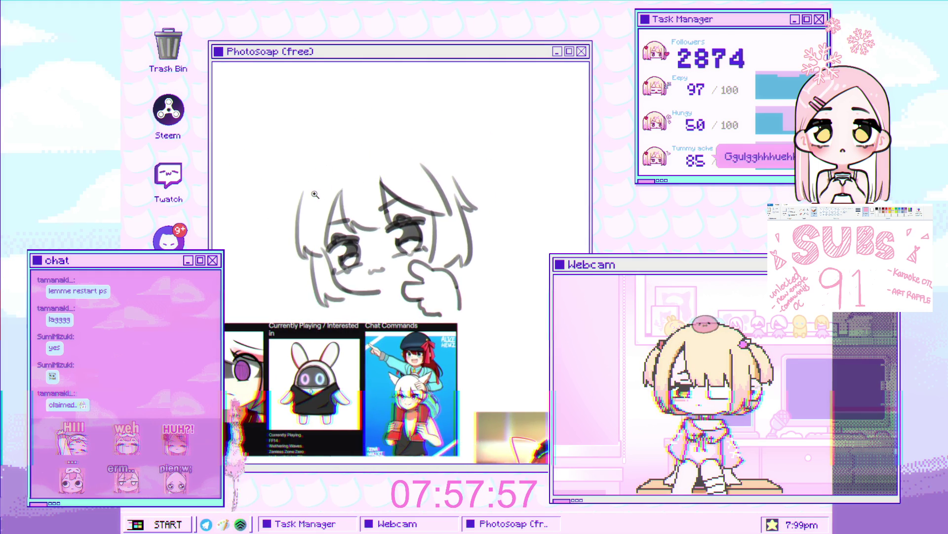
scroll(315, 195, "up", 2)
mouse_move(318, 163)
left_mouse_down()
mouse_move(238, 187)
mouse_move(296, 274)
left_mouse_up()
Step: Replace the long hair stroke with a short stroke across the top of the head
key("ctrl+z")
left_click_drag(316, 166, 273, 172)
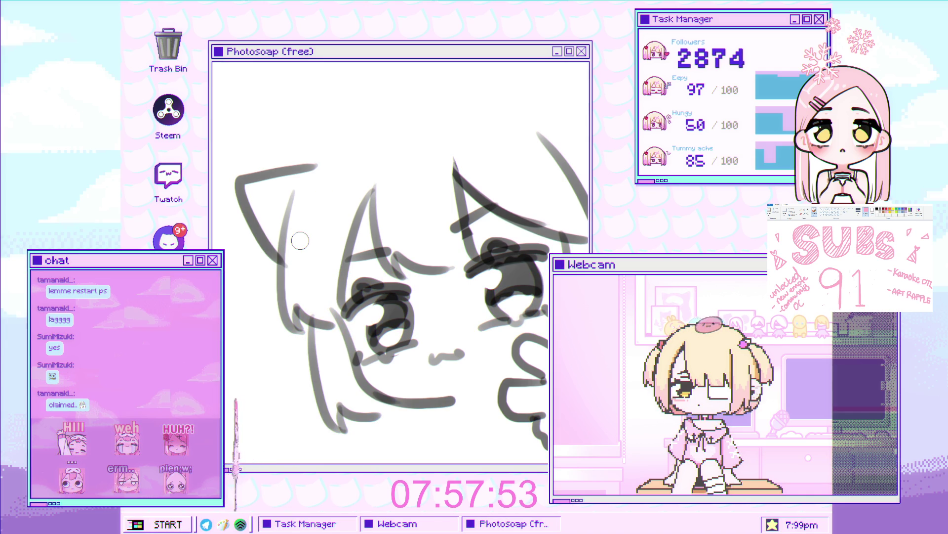
scroll(396, 229, "down", 2)
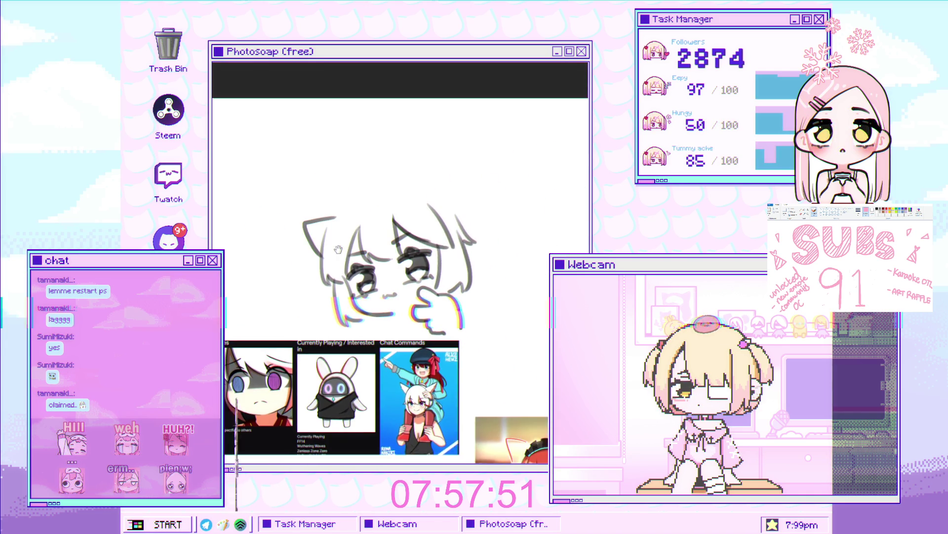
scroll(375, 212, "up", 2)
Step: Outline the cat ears, redrawing a larger right ear with an inner line
left_click_drag(372, 206, 347, 301)
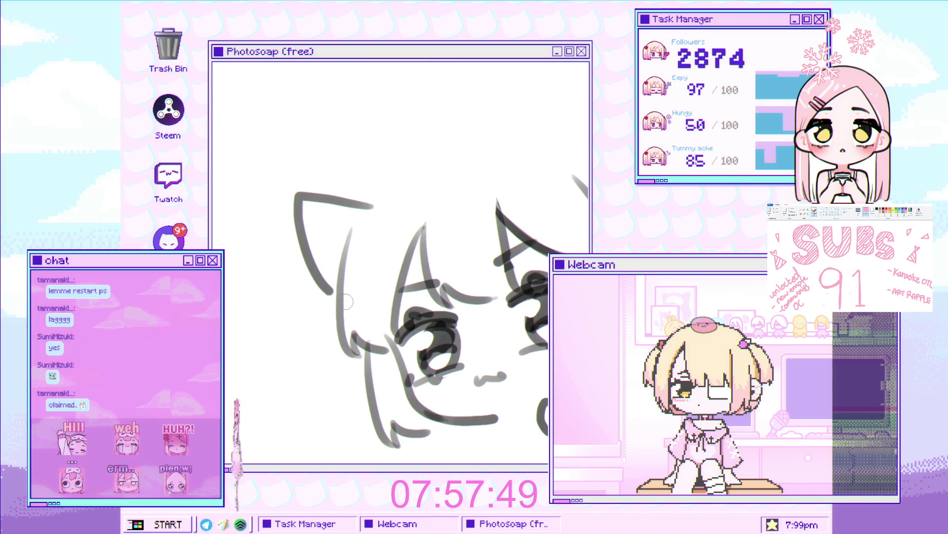
left_click_drag(414, 232, 246, 294)
left_click_drag(421, 148, 464, 262)
key("ctrl+z")
left_click_drag(368, 195, 396, 161)
left_click_drag(449, 200, 454, 252)
key("ctrl+z")
mouse_move(358, 202)
left_mouse_down()
mouse_move(405, 143)
mouse_move(447, 257)
left_mouse_up()
left_click_drag(421, 176, 413, 203)
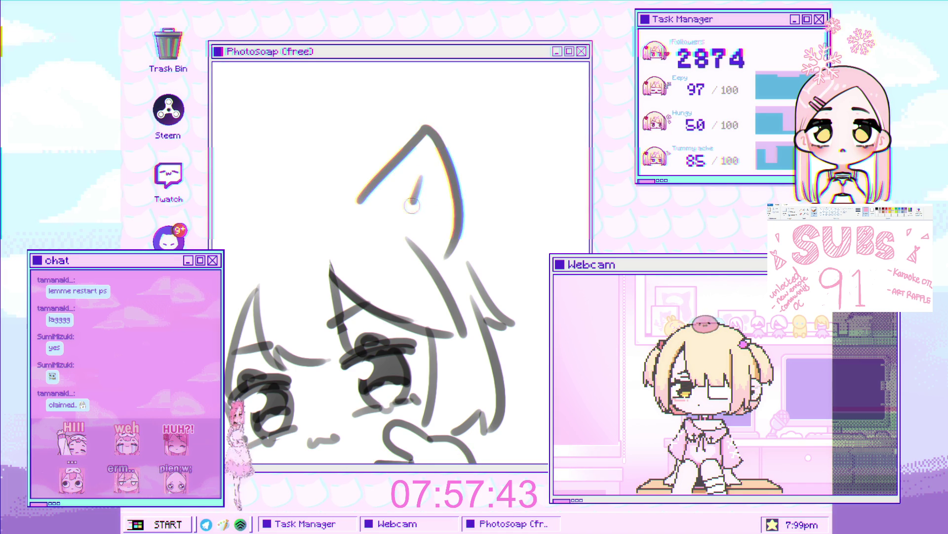
Step: Add a stroke for the left ear and pan out to review both ears
left_click_drag(339, 266, 464, 227)
left_click_drag(316, 242, 299, 277)
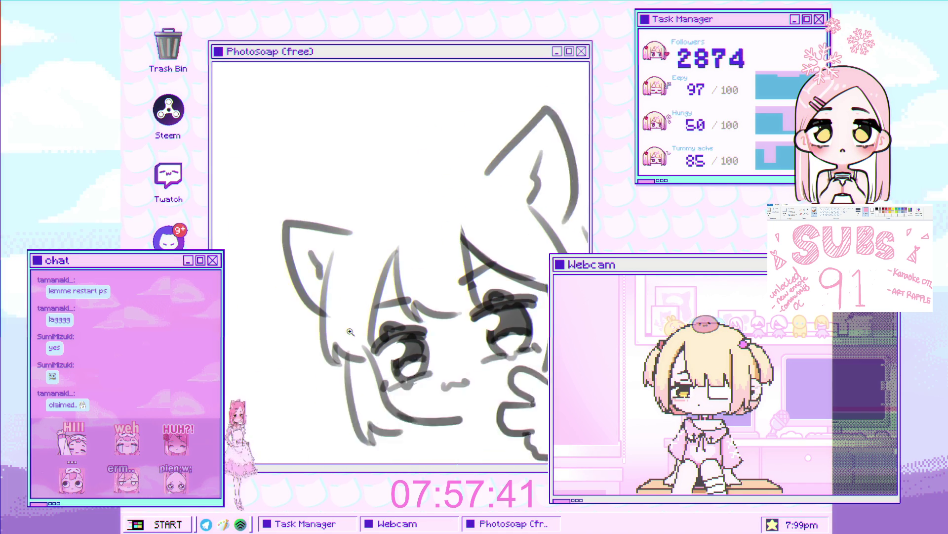
left_click_drag(346, 247, 321, 205)
scroll(316, 198, "up", 5)
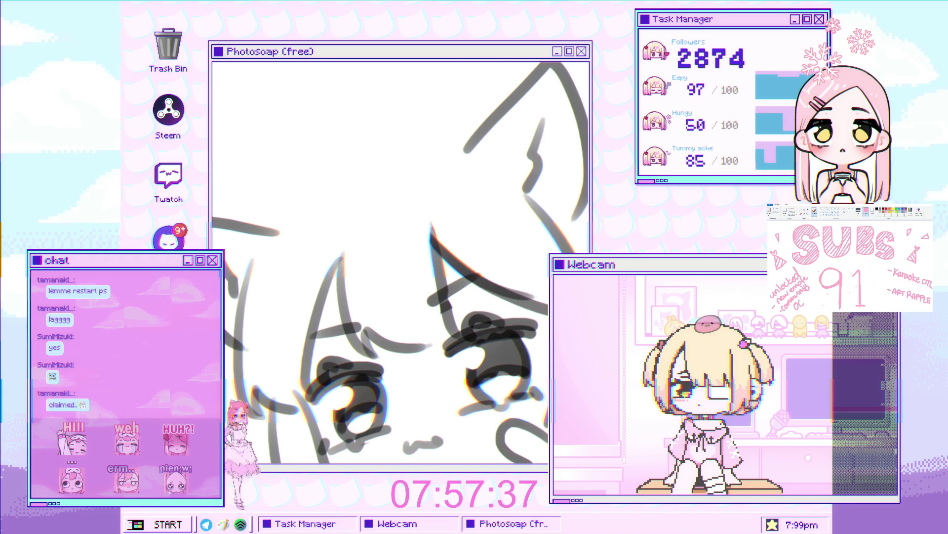
mouse_move(300, 247)
left_mouse_down()
mouse_move(263, 267)
mouse_move(378, 171)
left_mouse_up()
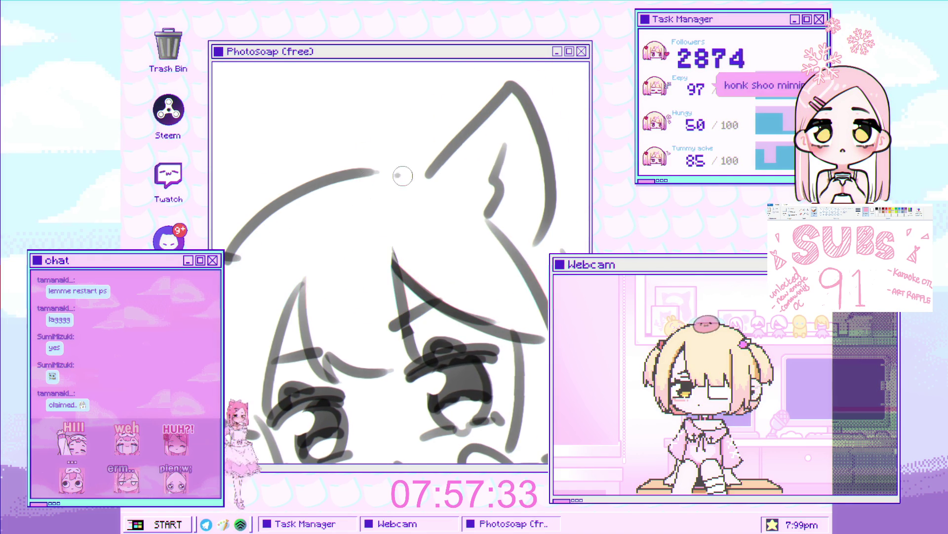
scroll(402, 176, "down", 5)
scroll(333, 147, "up", 2)
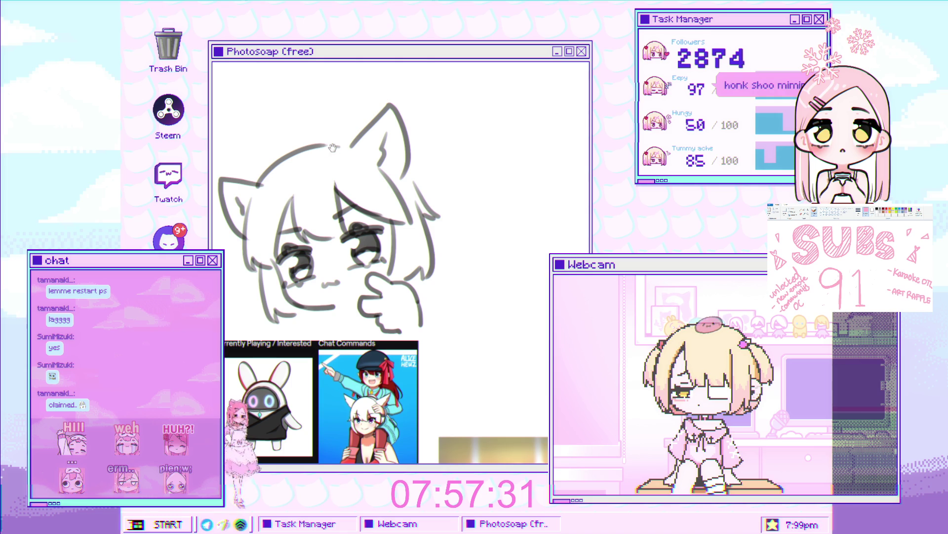
Step: Undo the rounded stroke across the top of the head and reposition the sketch in view
scroll(332, 147, "up", 3)
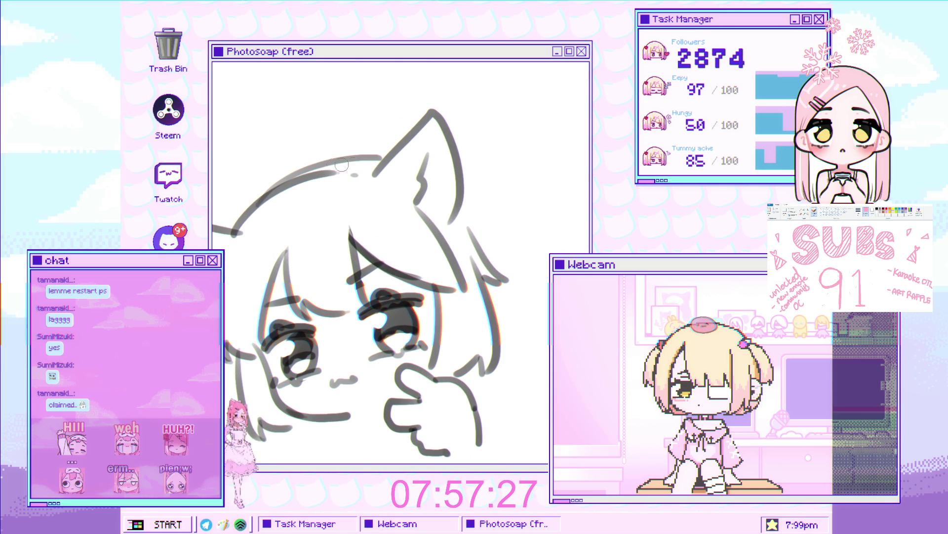
key("ctrl+z")
left_click_drag(398, 141, 374, 194)
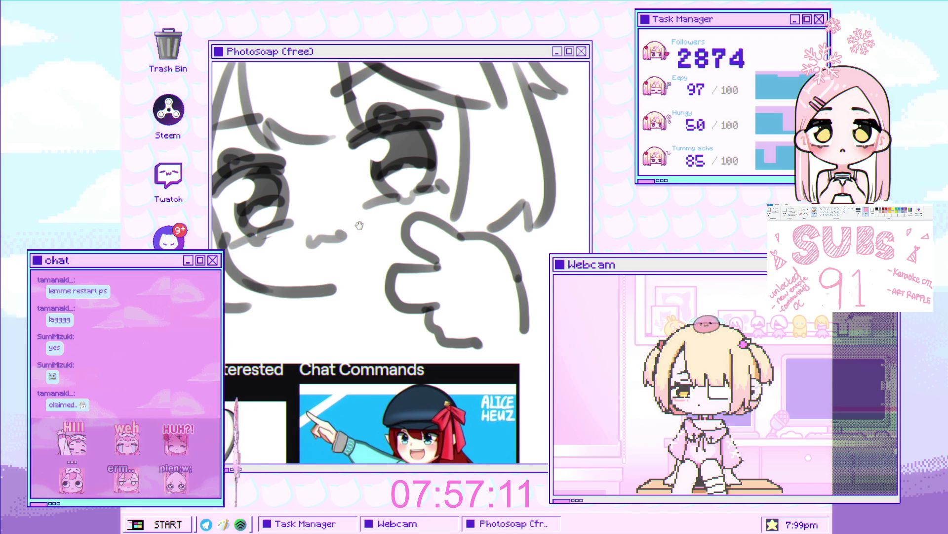
Step: Add a short stroke near the hand, briefly undoing and then restoring it
left_click_drag(359, 225, 337, 260)
left_click_drag(340, 316, 375, 302)
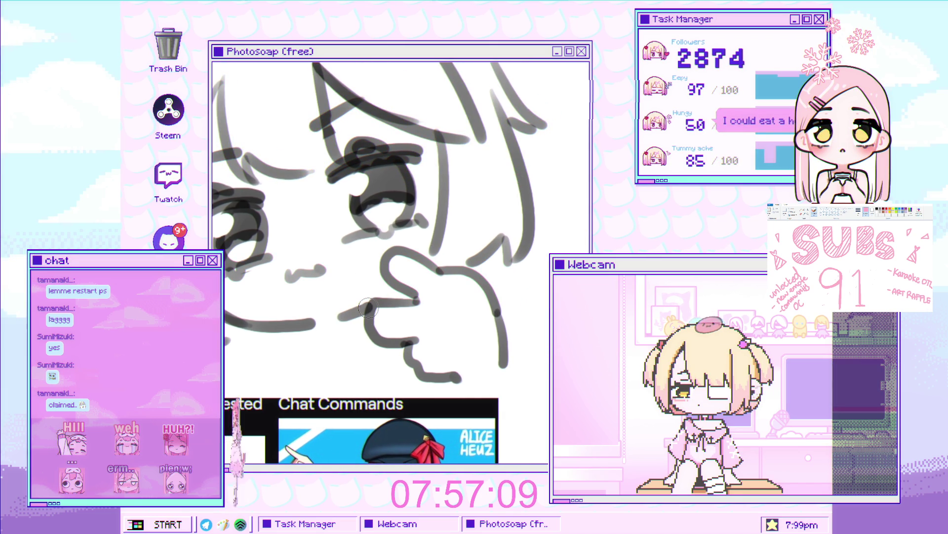
scroll(382, 267, "down", 3)
scroll(385, 251, "up", 2)
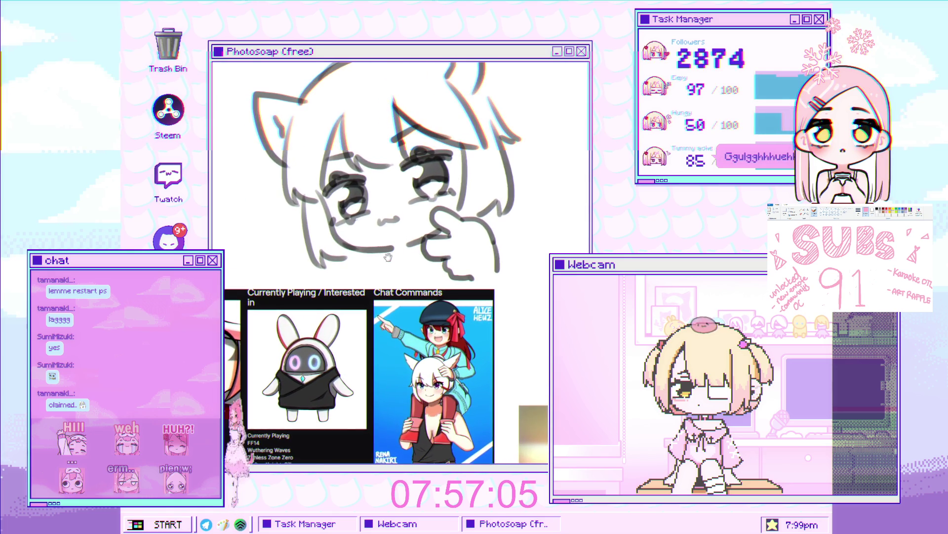
scroll(390, 292, "down", 2)
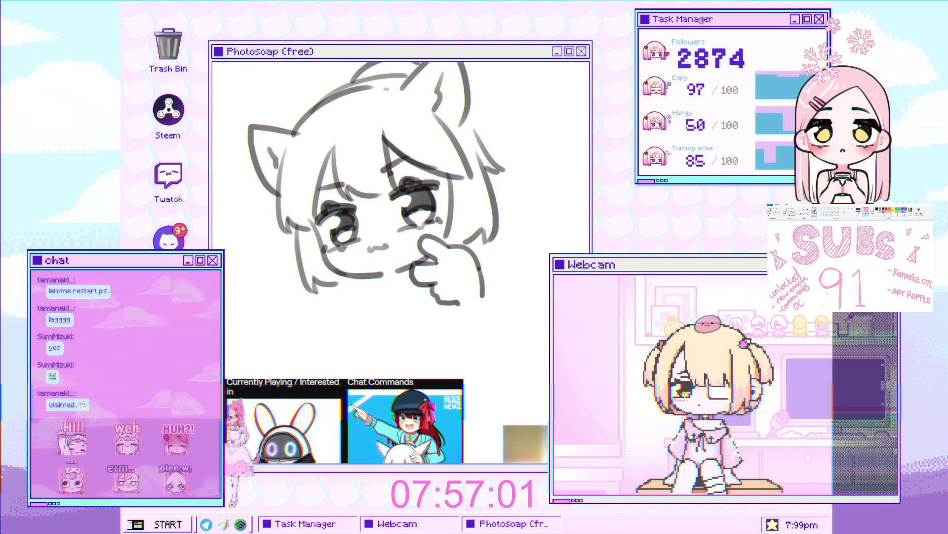
key("ctrl+z")
key("ctrl+z")
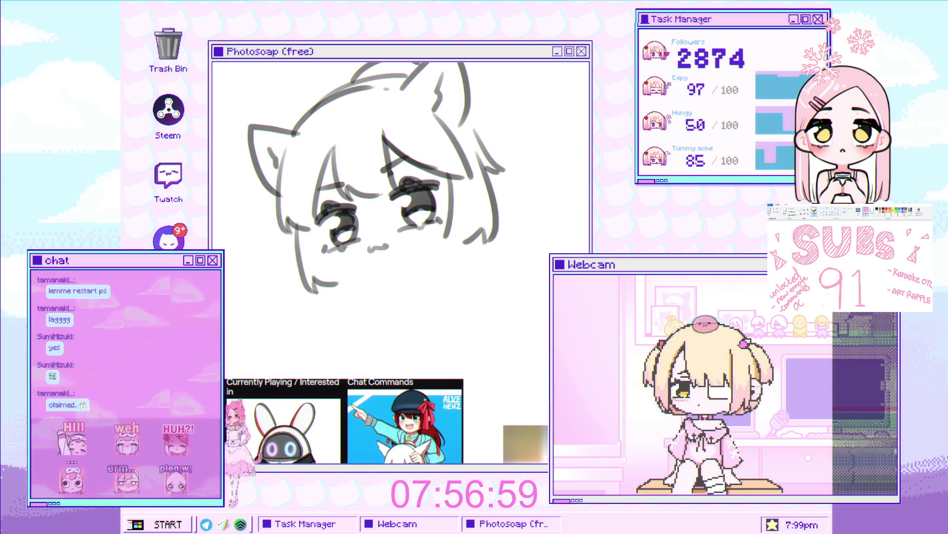
key("ctrl+shift+z")
Step: Select the left cheek area and transform it to reshape the cheek
key("ctrl+t")
mouse_move(310, 220)
left_mouse_down()
mouse_move(382, 273)
mouse_move(357, 284)
left_mouse_up()
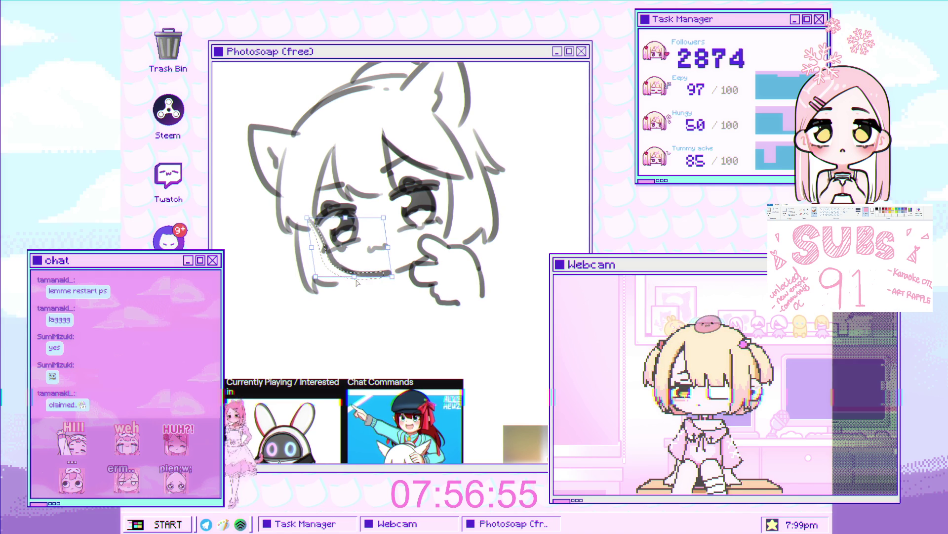
key("ctrl+minus")
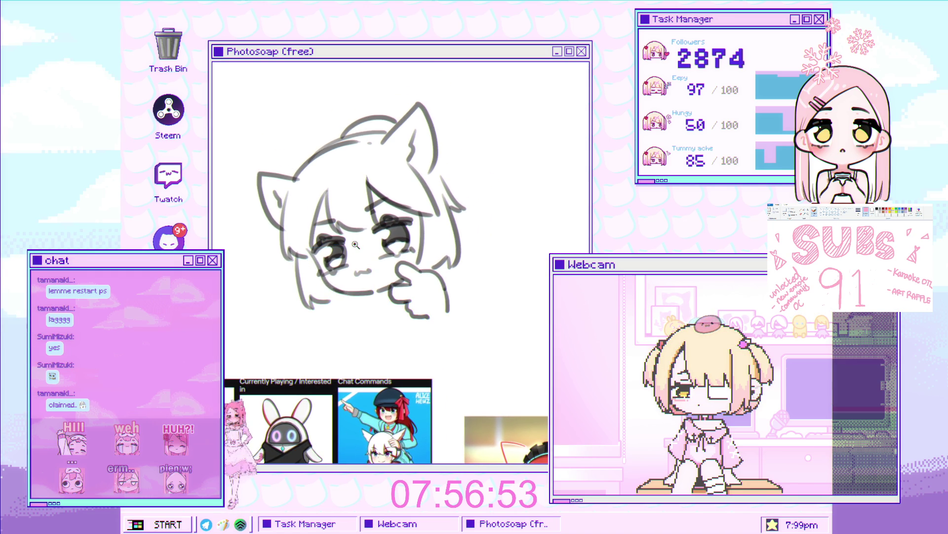
scroll(356, 245, "down", 2)
scroll(351, 237, "up", 5)
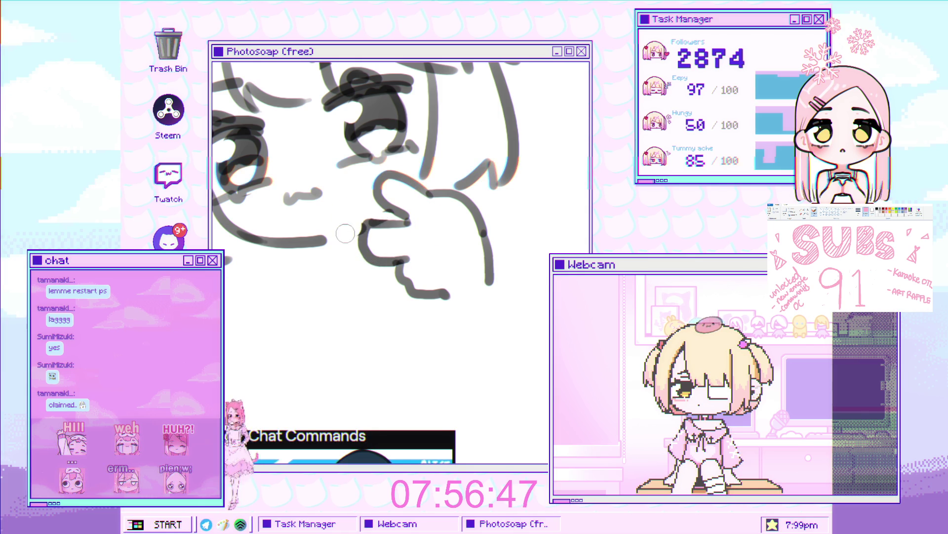
Step: Replace the earlier short stroke near the mouth with a redrawn one
key("ctrl+z")
left_click_drag(348, 231, 386, 218)
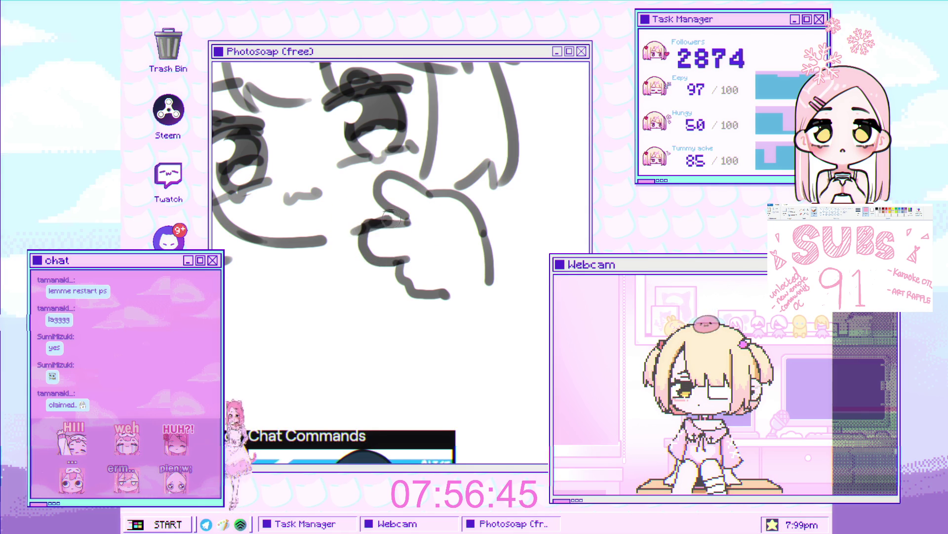
scroll(390, 217, "down", 3)
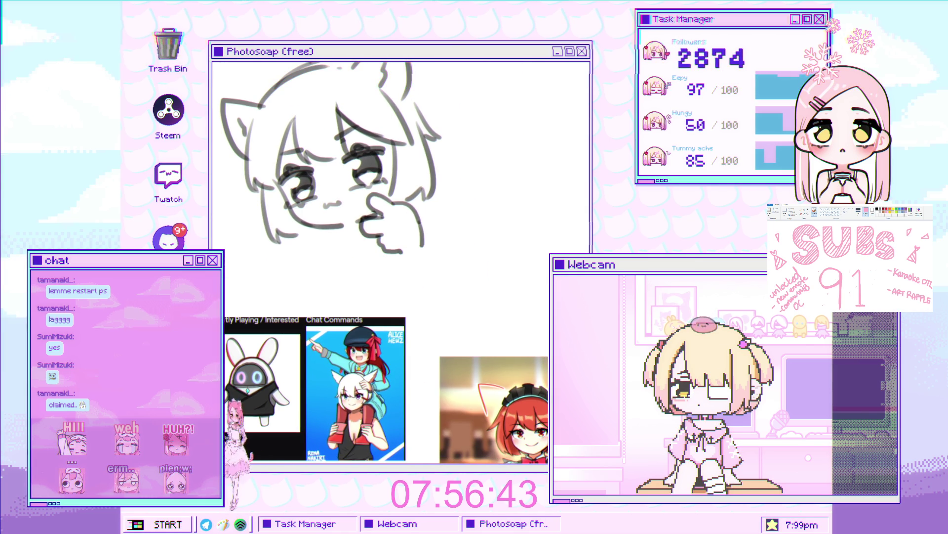
scroll(325, 178, "up", 2)
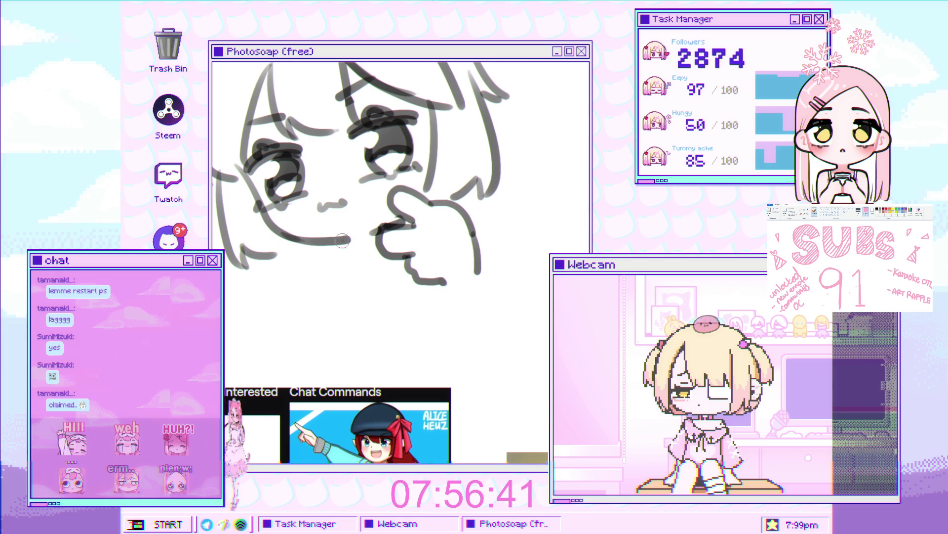
scroll(350, 223, "down", 2)
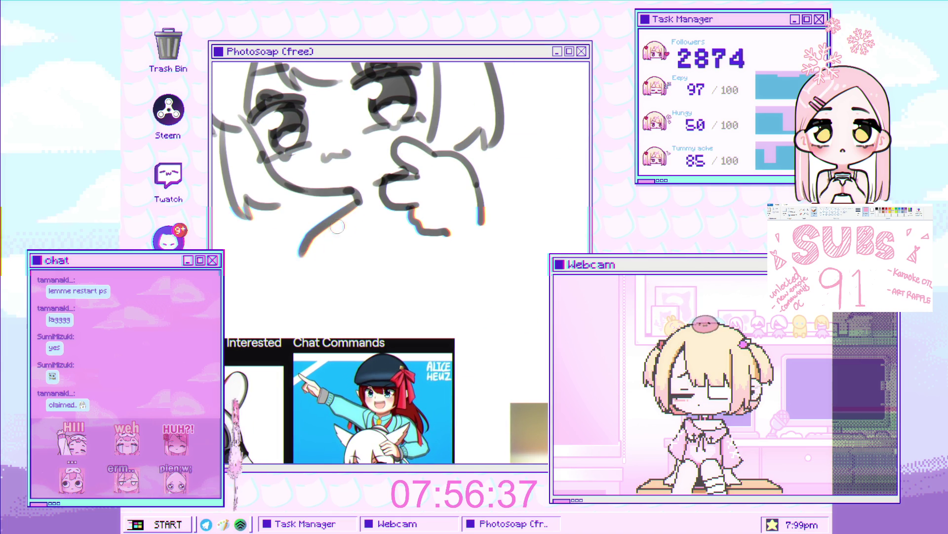
Step: Draw a curved line below the face, discarding a stray stroke below the hand
left_click_drag(359, 203, 327, 243)
left_click(346, 235, "alt")
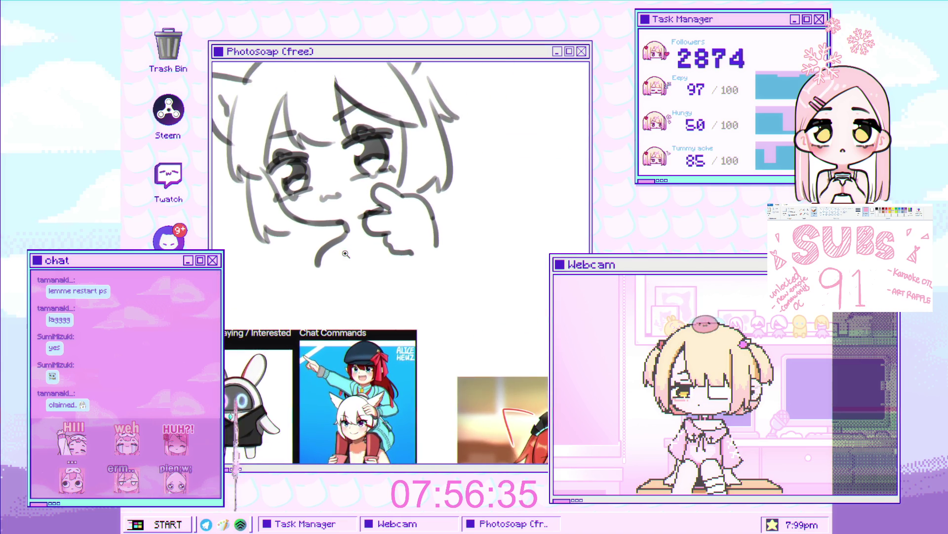
left_click(399, 226, "alt")
key("b")
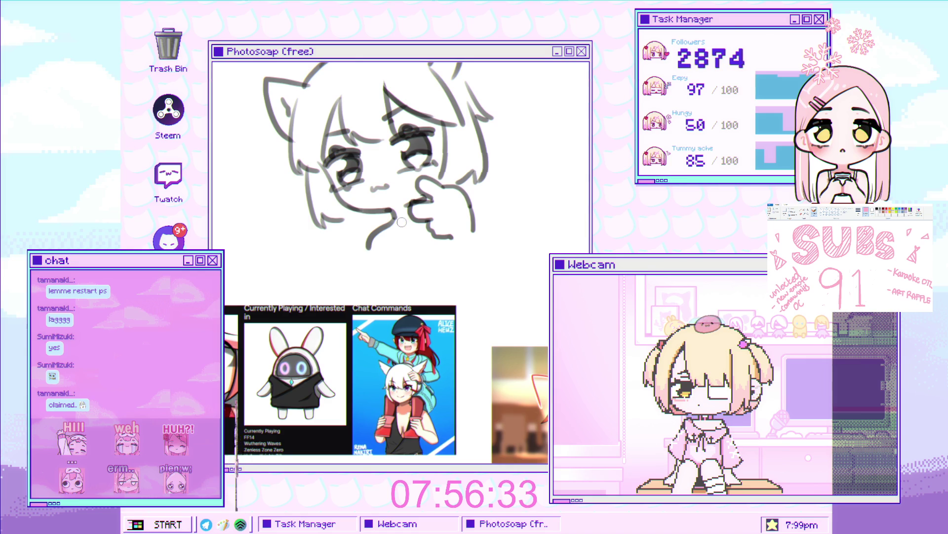
key("v")
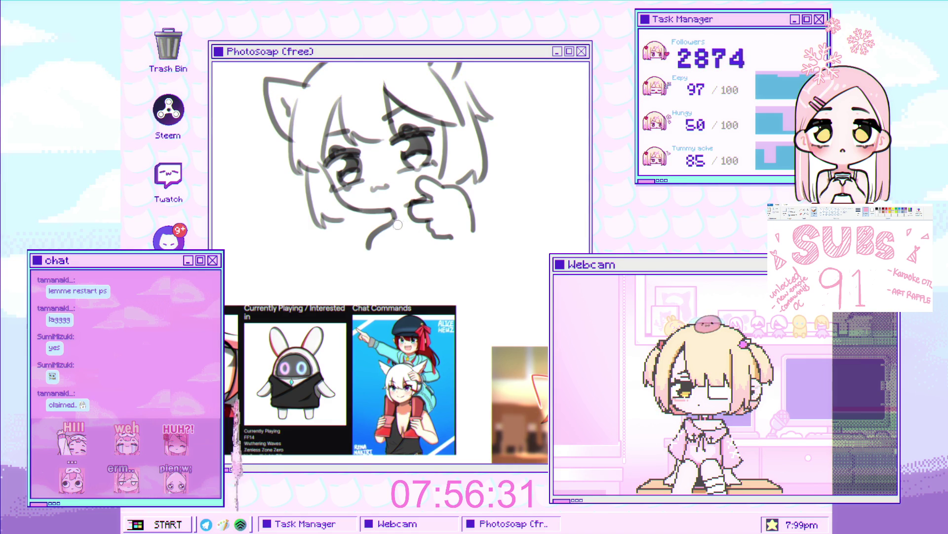
left_click_drag(394, 225, 403, 238)
key("ctrl+z")
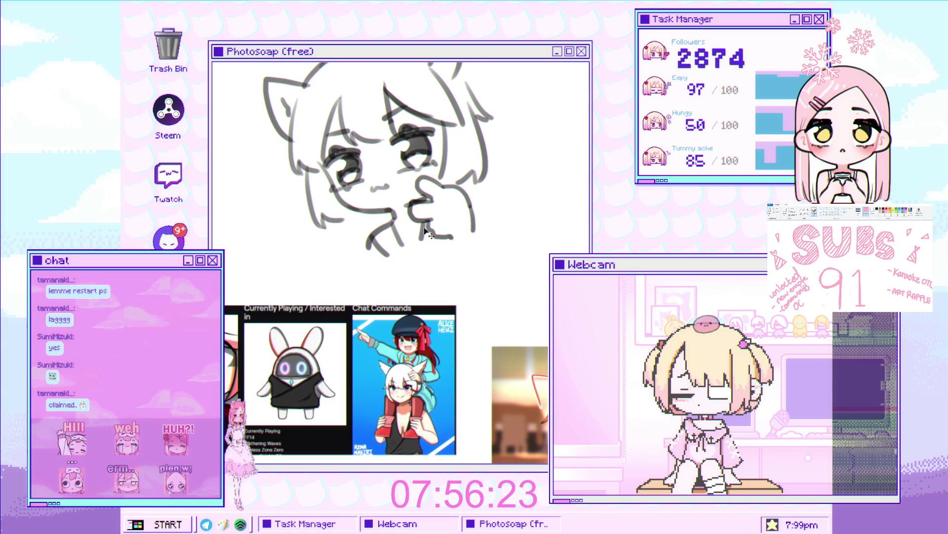
Step: Outline the left eye with a selection for reshaping
scroll(340, 236, "up", 3)
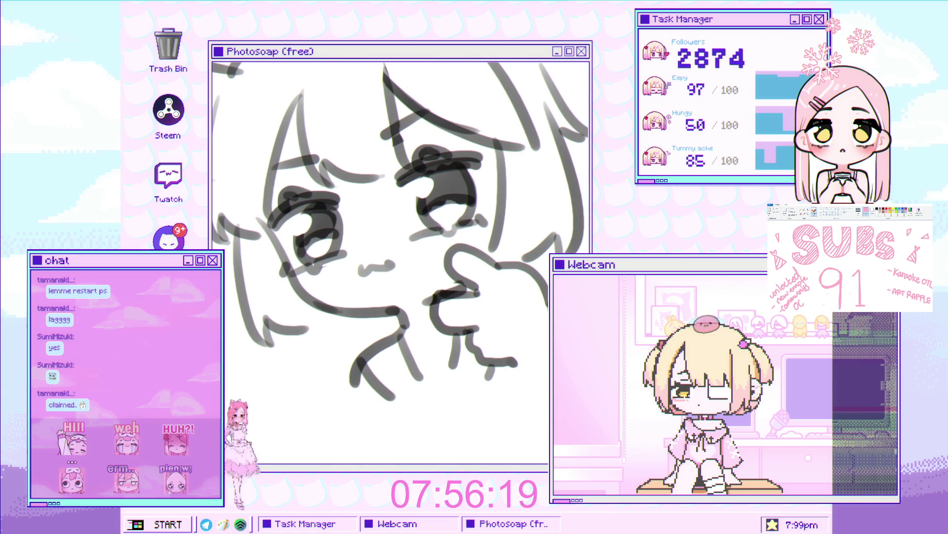
scroll(292, 226, "up", 2)
mouse_move(284, 265)
left_mouse_down()
mouse_move(304, 281)
mouse_move(321, 274)
left_mouse_up()
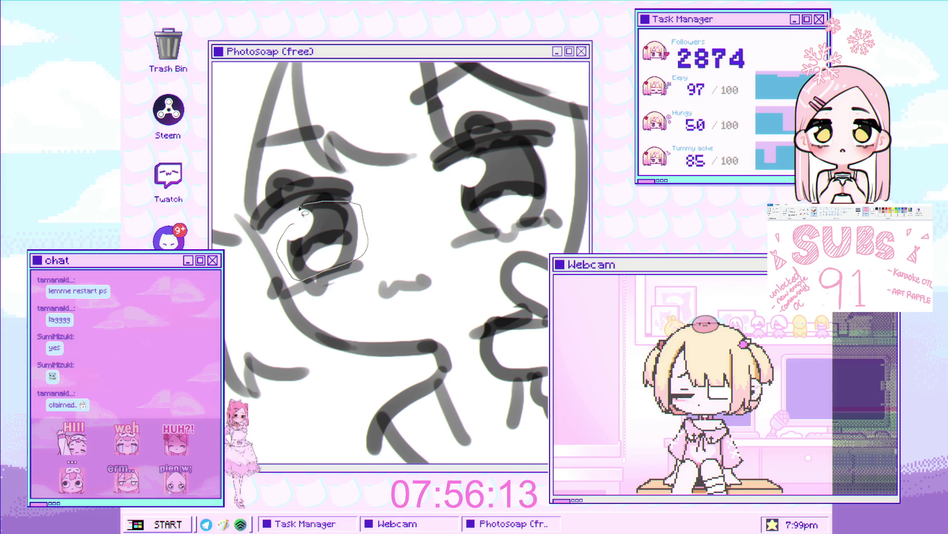
Step: Skew the left eye so its bottom shifts right and apply the transform
left_click_drag(330, 285, 343, 285)
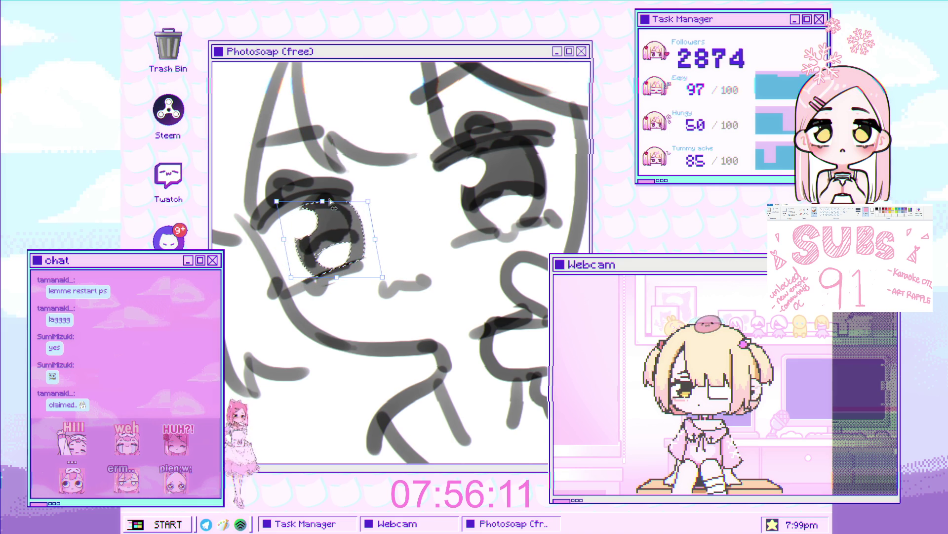
scroll(332, 242, "down", 3)
scroll(332, 242, "up", 1)
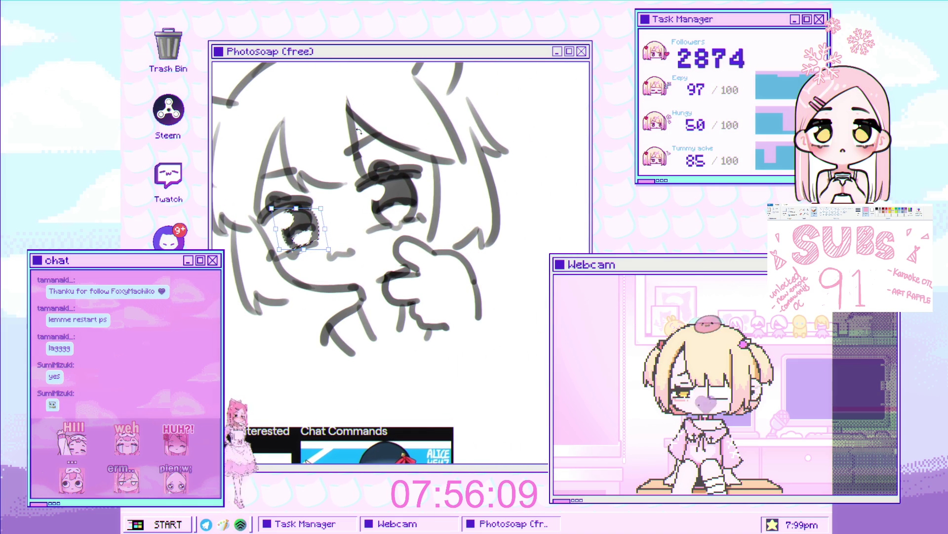
key("Return")
scroll(313, 237, "up", 3)
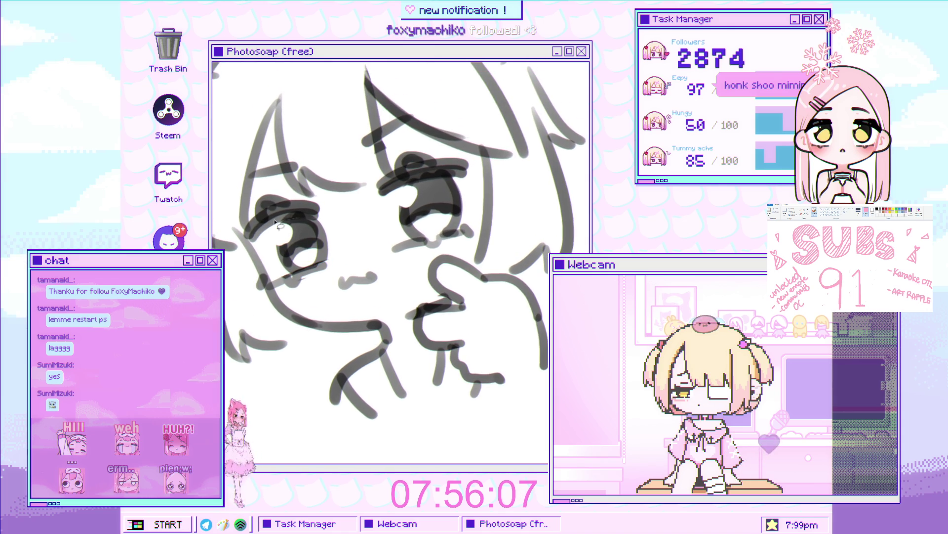
Step: Reselect the left eye and stretch it downward with a slight rightward skew
left_click_drag(325, 202, 231, 211)
key("ctrl+t")
left_click_drag(288, 315, 290, 313)
key("Return")
scroll(297, 296, "down", 3)
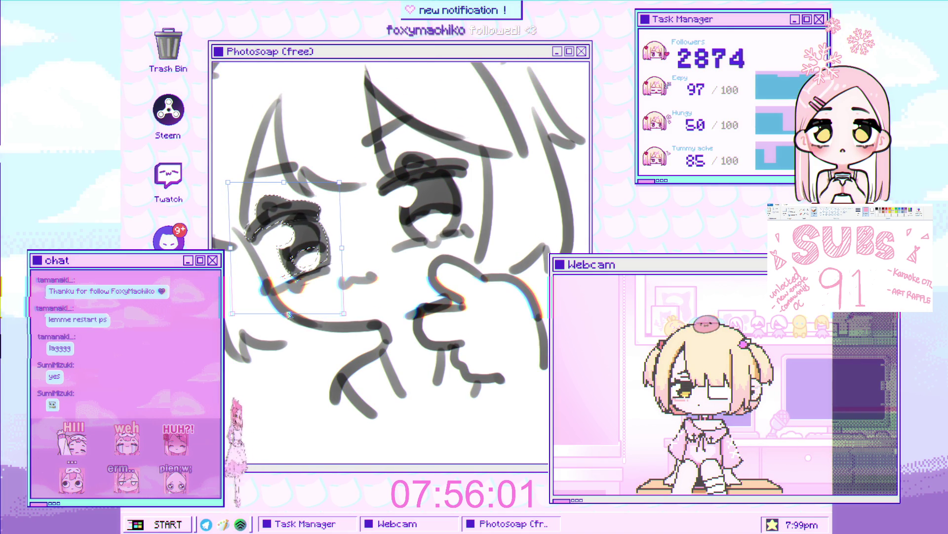
scroll(343, 279, "down", 3)
scroll(341, 276, "up", 5)
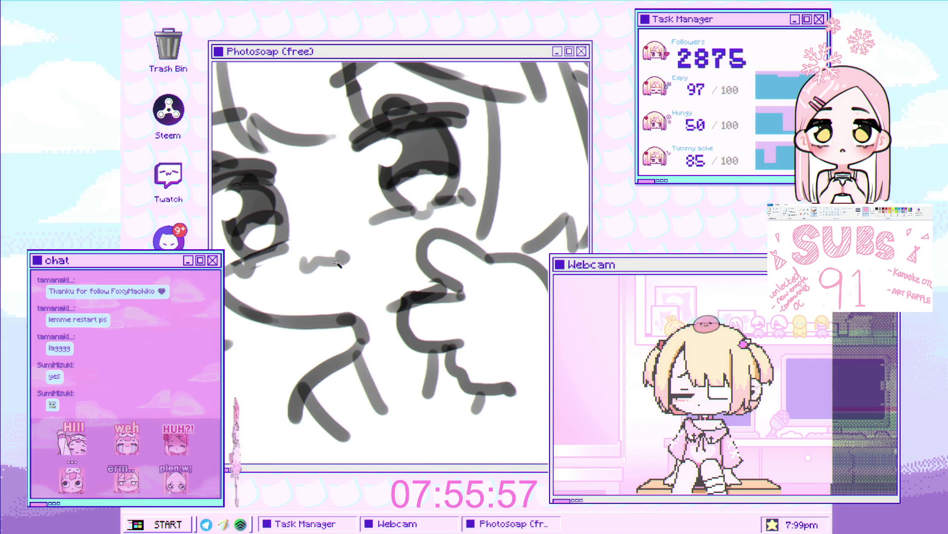
Step: Nudge the mouth stroke slightly right and up
left_click_drag(344, 262, 348, 261)
scroll(376, 263, "down", 5)
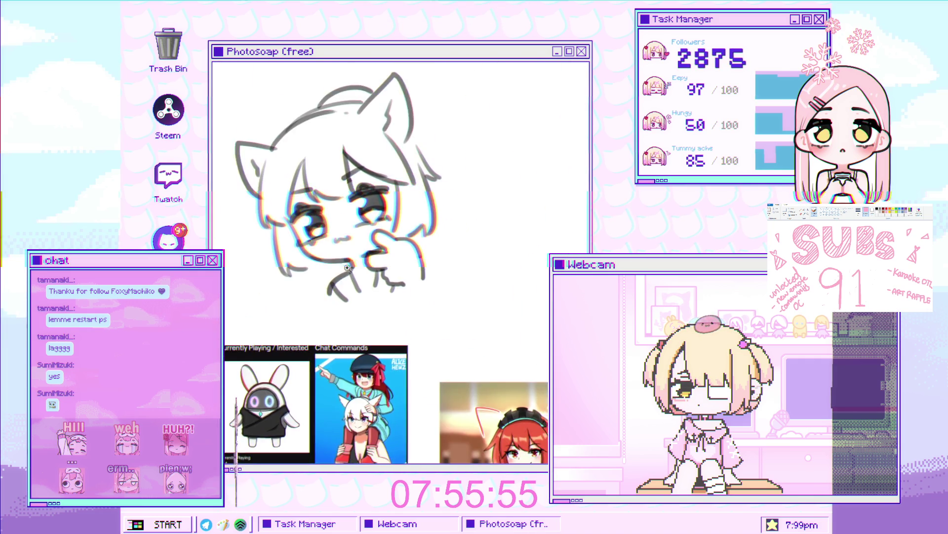
scroll(395, 232, "up", 1)
left_click_drag(410, 222, 415, 221)
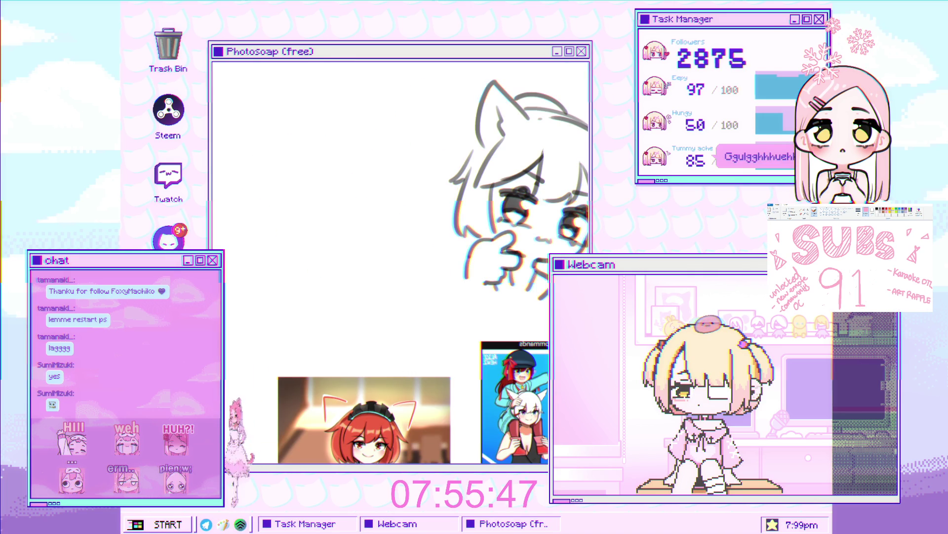
Step: Extend the left hair line downward and add short strokes to the strand by the hand
key("ctrl+0")
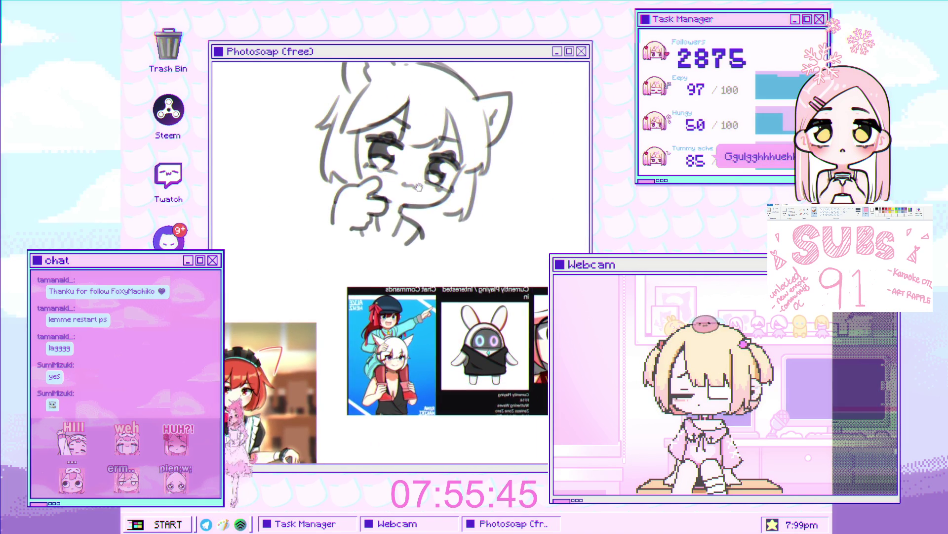
key("ctrl+plus")
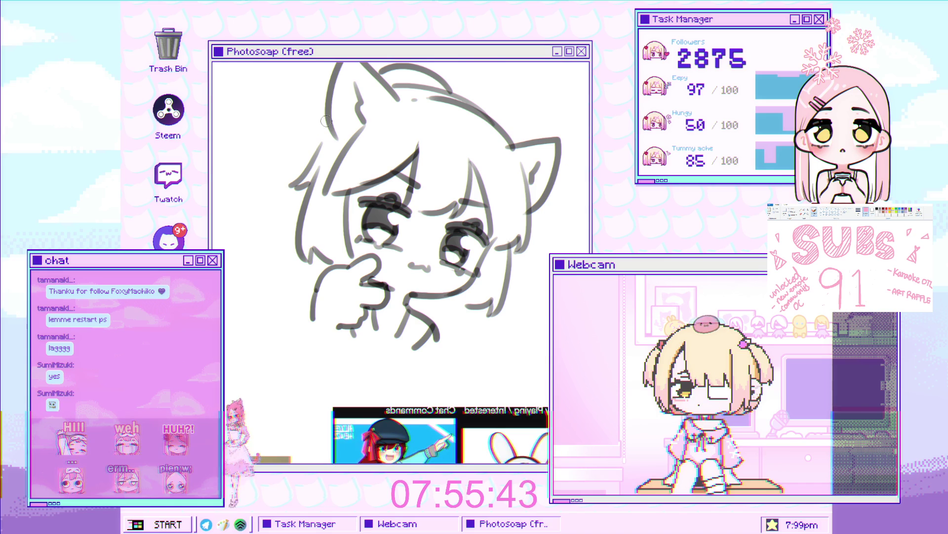
key("ctrl+z")
key("ctrl+shift+z")
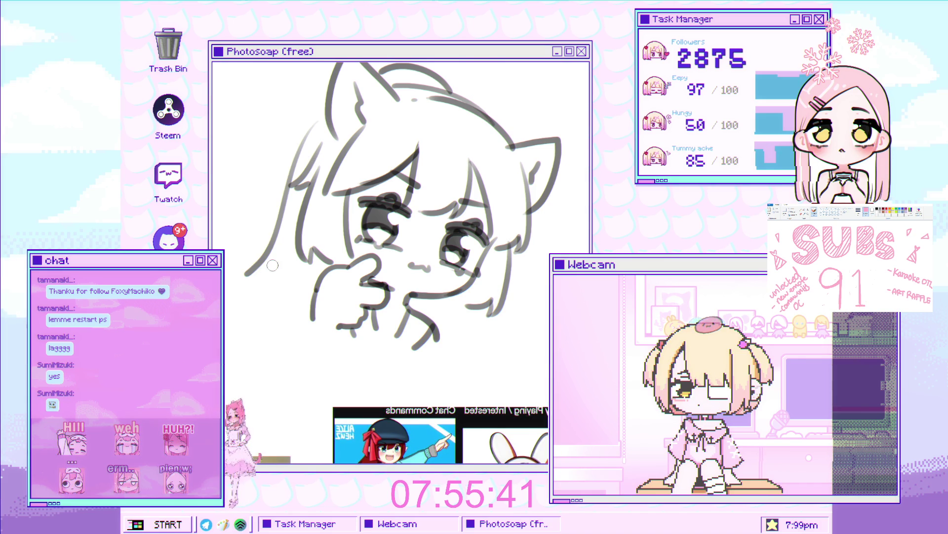
left_click_drag(254, 280, 259, 311)
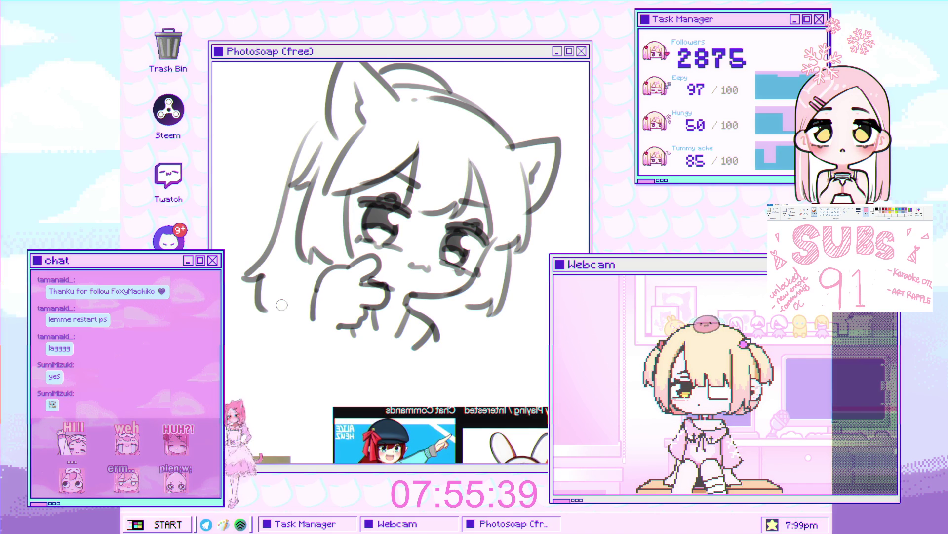
mouse_move(311, 255)
left_mouse_down()
mouse_move(314, 311)
mouse_move(318, 262)
left_mouse_up()
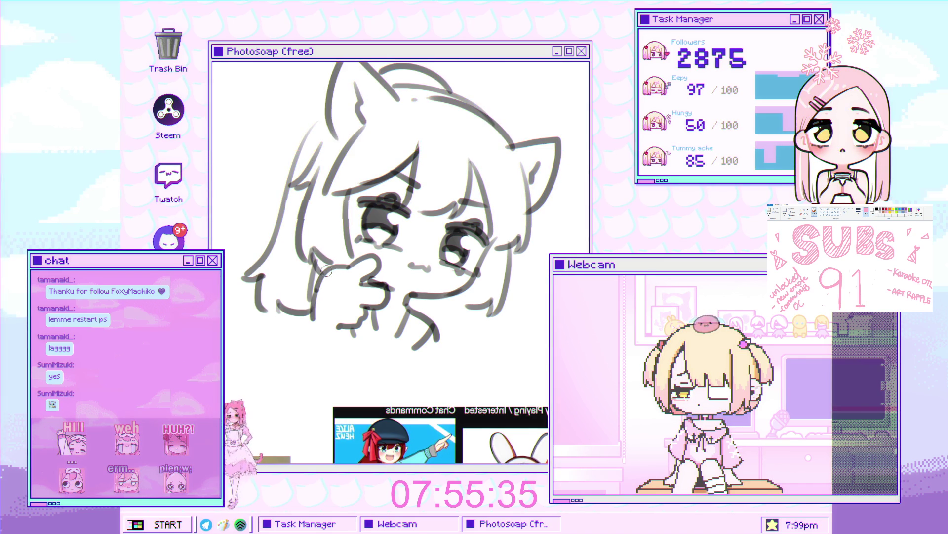
Step: Draw a long hair strand down the left side and rotate it slightly clockwise
key("ctrl+minus")
key("ctrl+plus")
key("ctrl+plus")
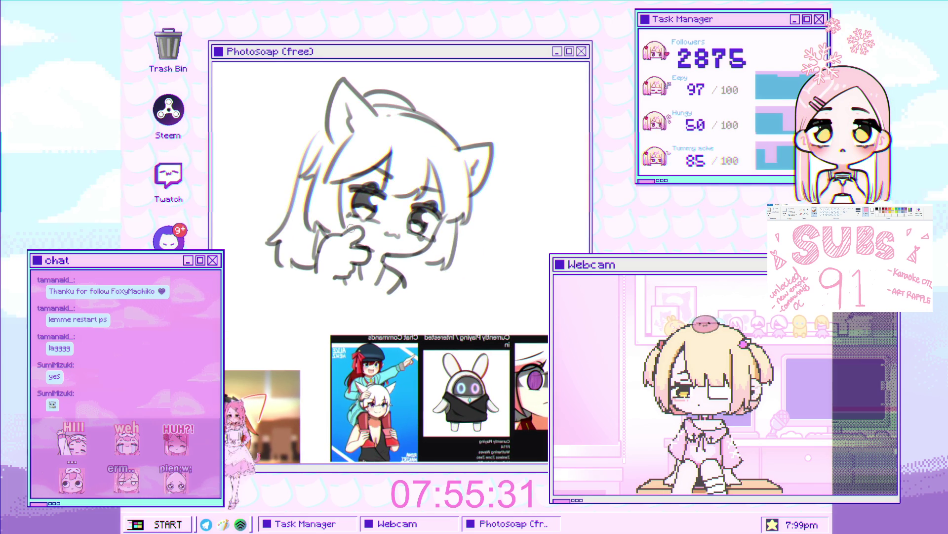
key("ctrl+plus")
key("ctrl+plus")
key("ctrl+plus")
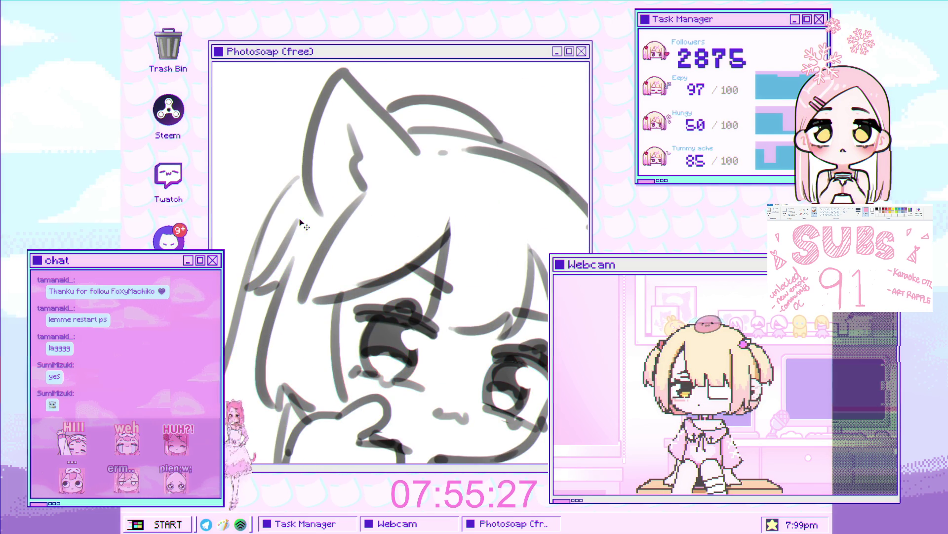
key("ctrl+minus")
key("ctrl+minus")
key("ctrl+minus")
key("ctrl+plus")
key("ctrl+plus")
key("ctrl+plus")
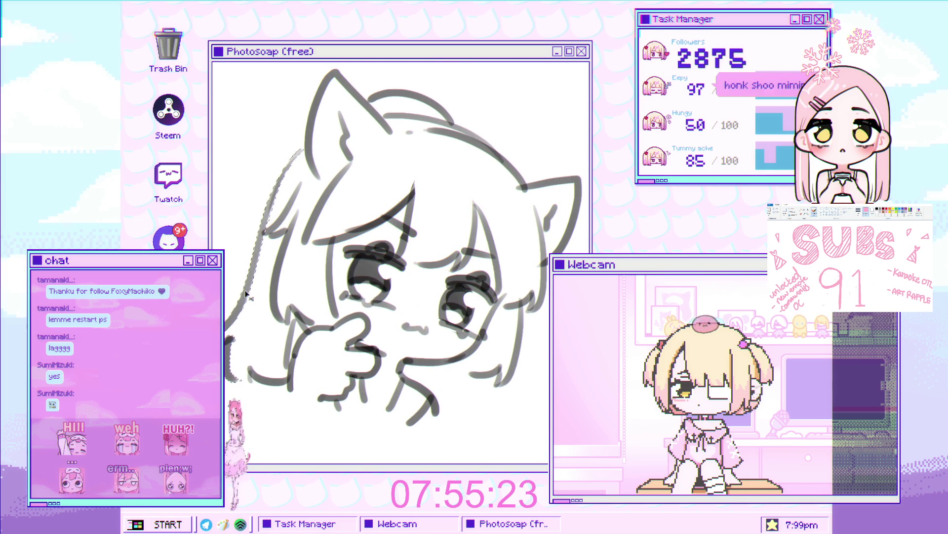
left_click_drag(288, 143, 227, 304)
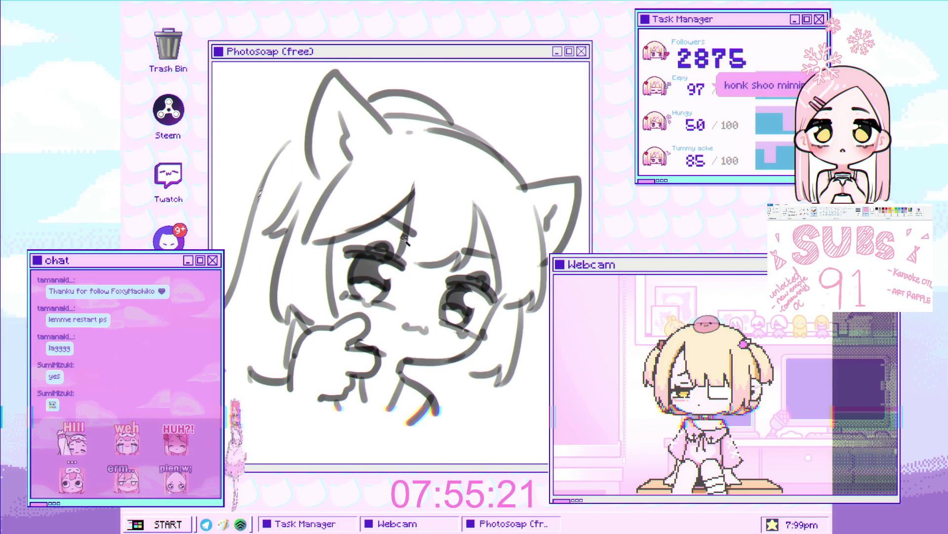
left_click_drag(311, 205, 261, 232)
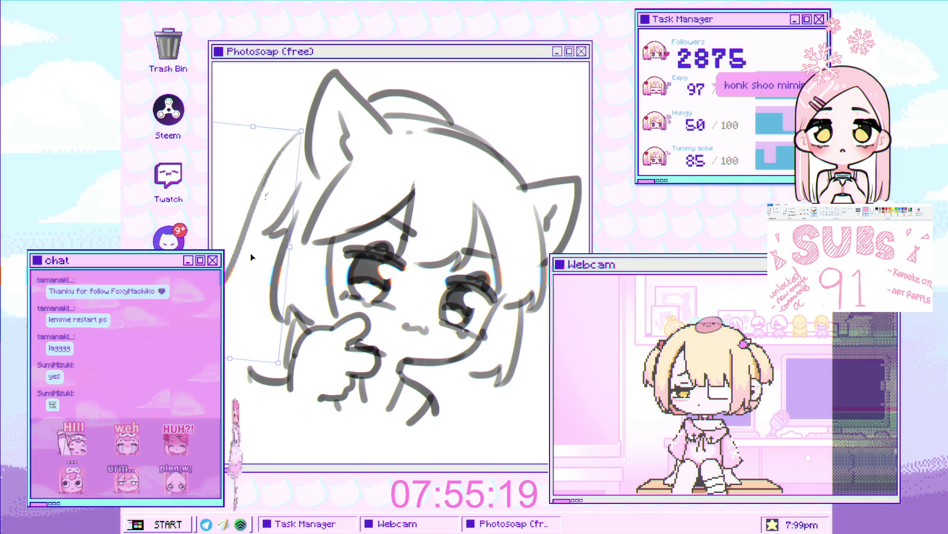
key("Return")
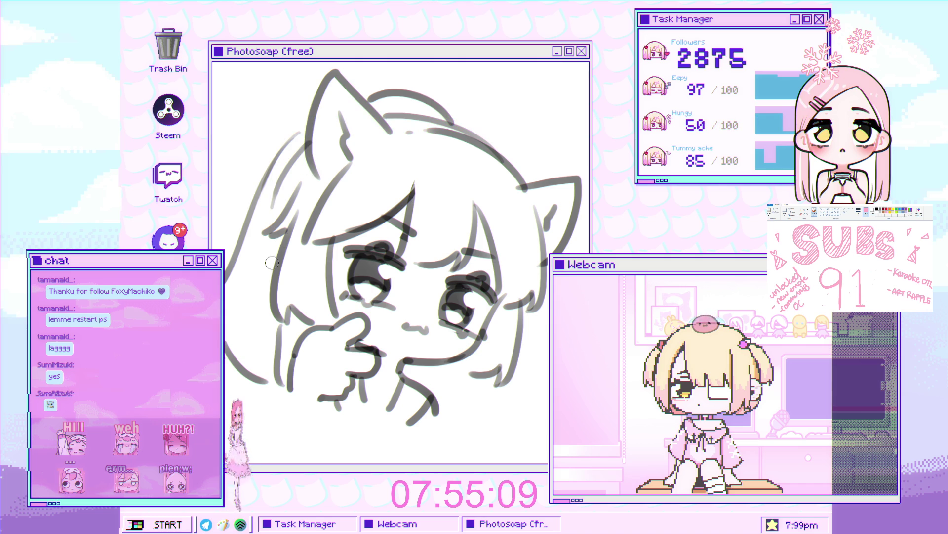
scroll(266, 288, "down", 5)
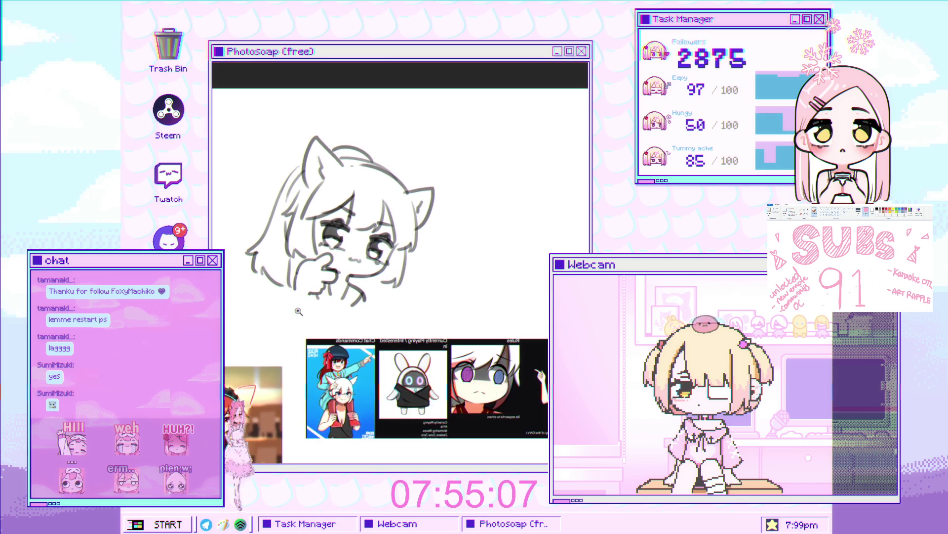
Step: Mirror the canvas view horizontally and zoom in and out to check the flipped sketch
left_click_drag(334, 296, 325, 262)
key("h")
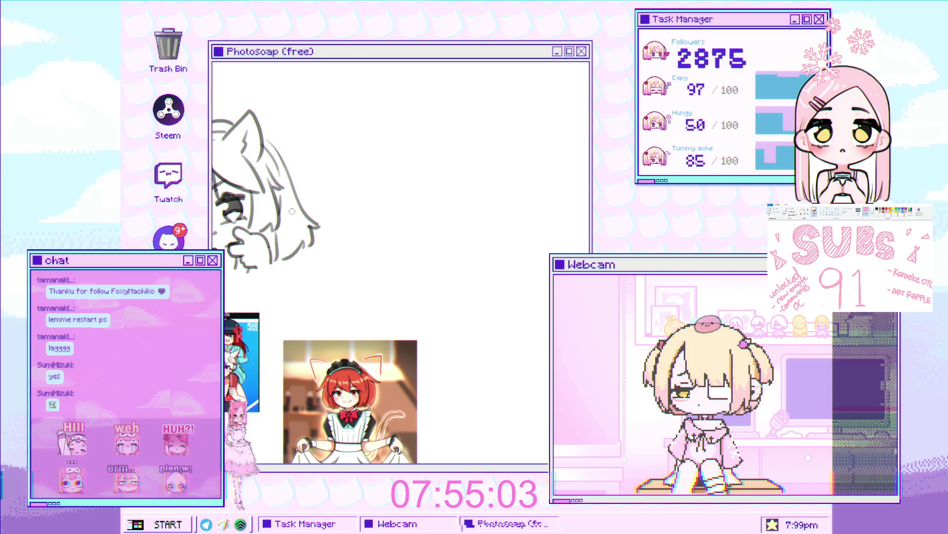
scroll(313, 270, "up", 3)
scroll(313, 270, "down", 2)
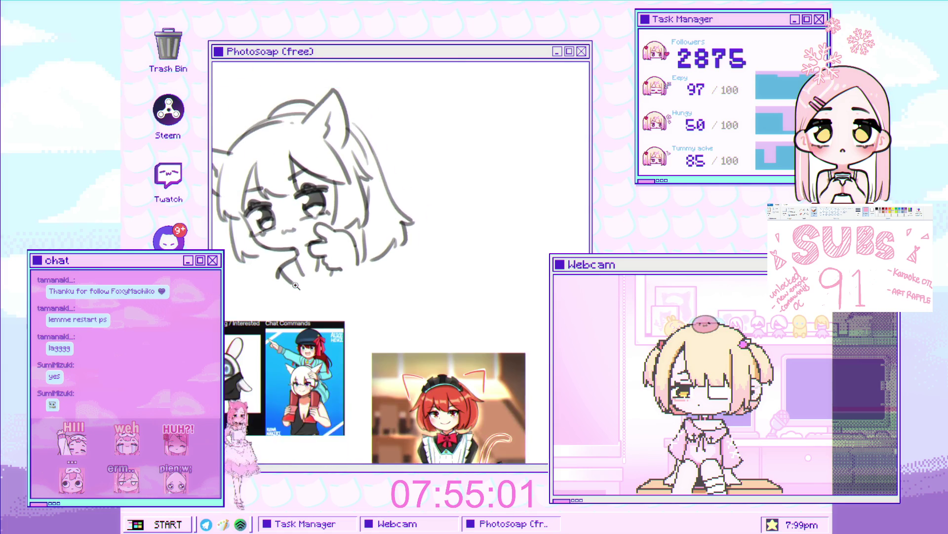
scroll(342, 263, "up", 3)
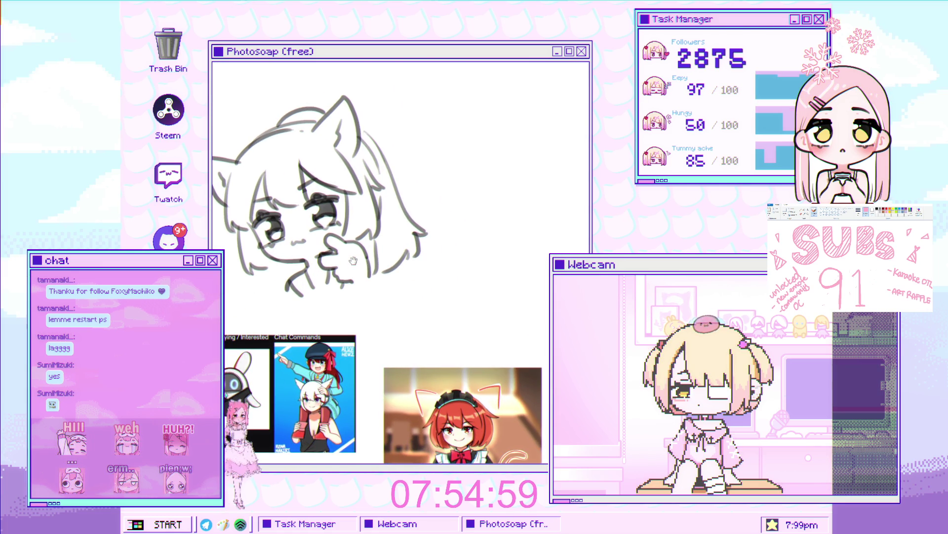